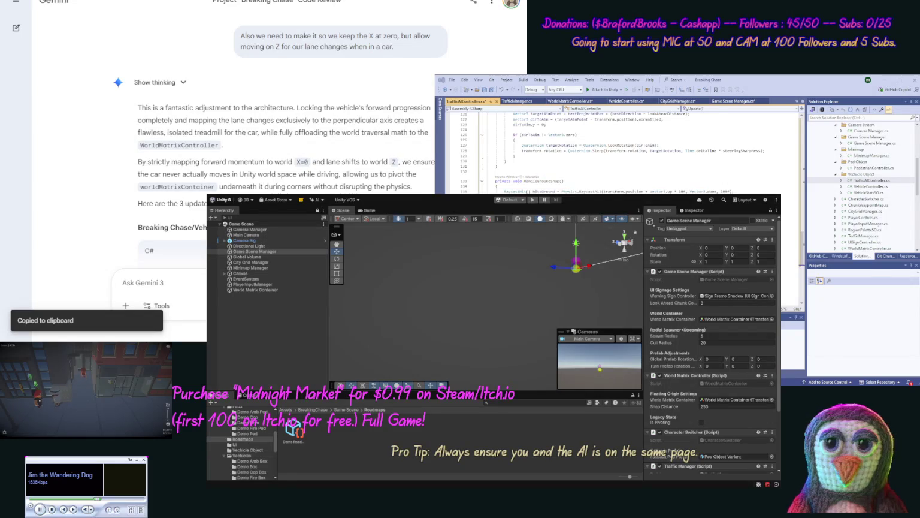
Replace the old code block in VehicleController.cs with Gemini's updated code
{"action": "left_click", "coordinate": [870, 187]}
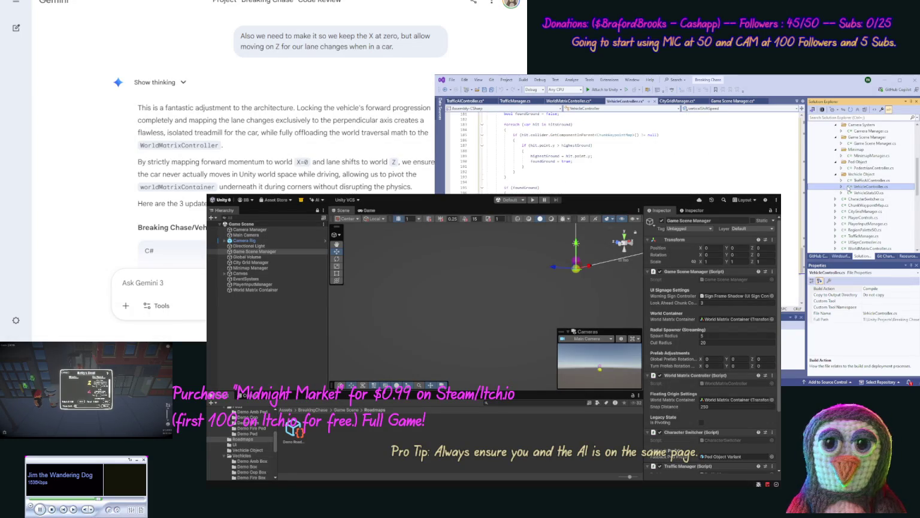
{"action": "left_click_drag", "start_coordinate": [504, 124], "coordinate": [730, 191]}
{"action": "key", "text": "ctrl+v"}
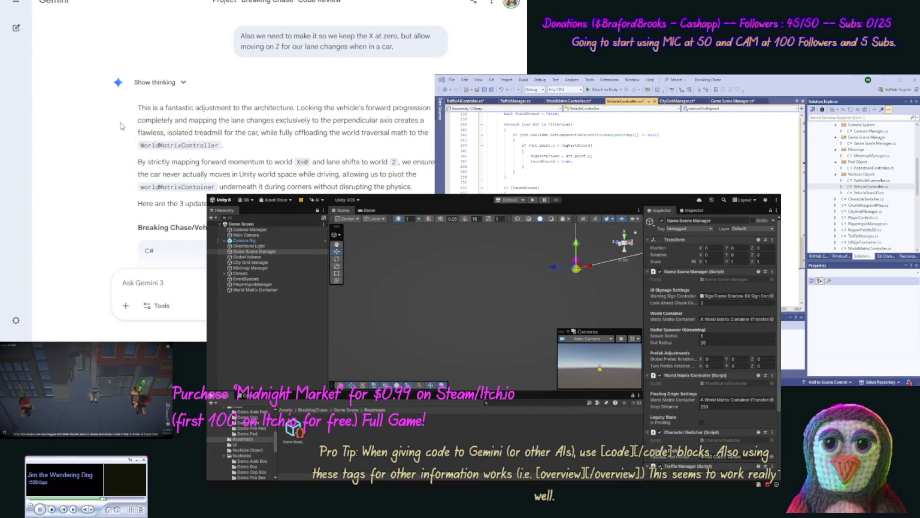
{"action": "scroll", "coordinate": [270, 150], "scroll_direction": "down", "scroll_amount": 1}
{"action": "scroll", "coordinate": [117, 155], "scroll_direction": "down", "scroll_amount": 10}
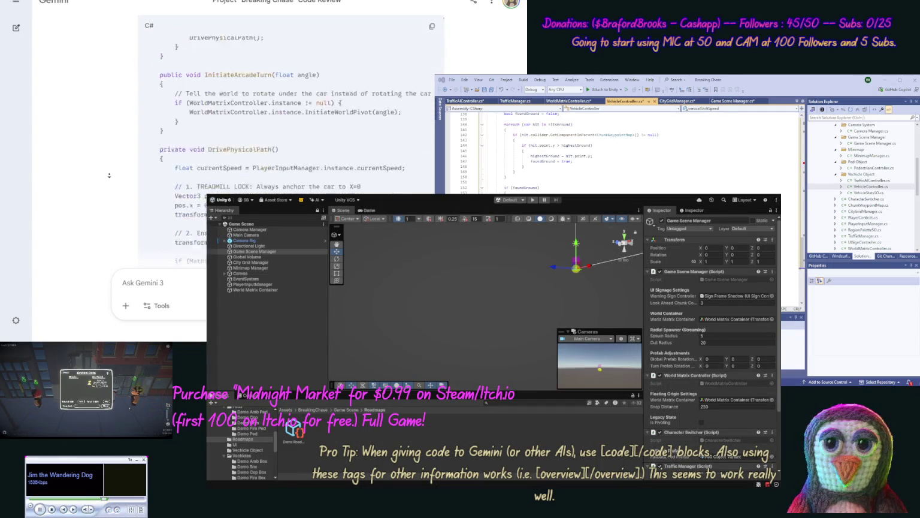
{"action": "scroll", "coordinate": [109, 175], "scroll_direction": "down", "scroll_amount": 10}
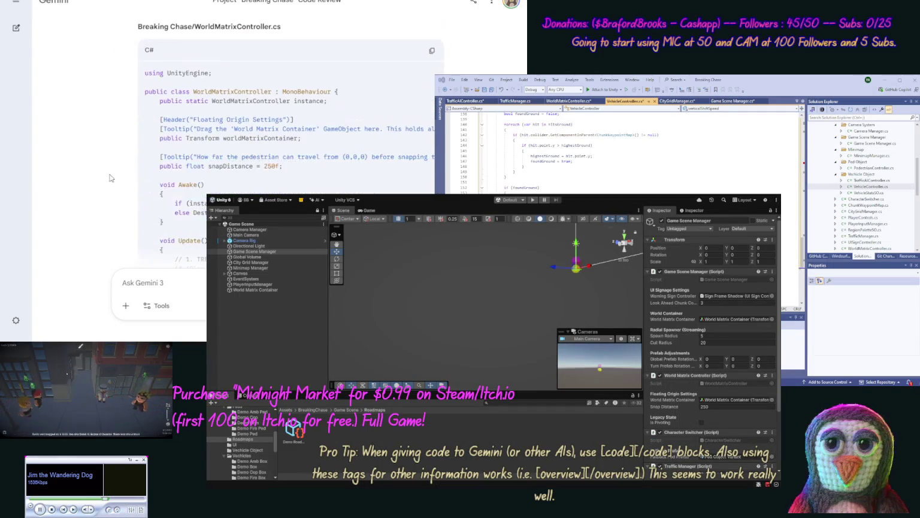
Replace the whole WorldMatrixController.cs script with Gemini's updated version
{"action": "left_click", "coordinate": [432, 51]}
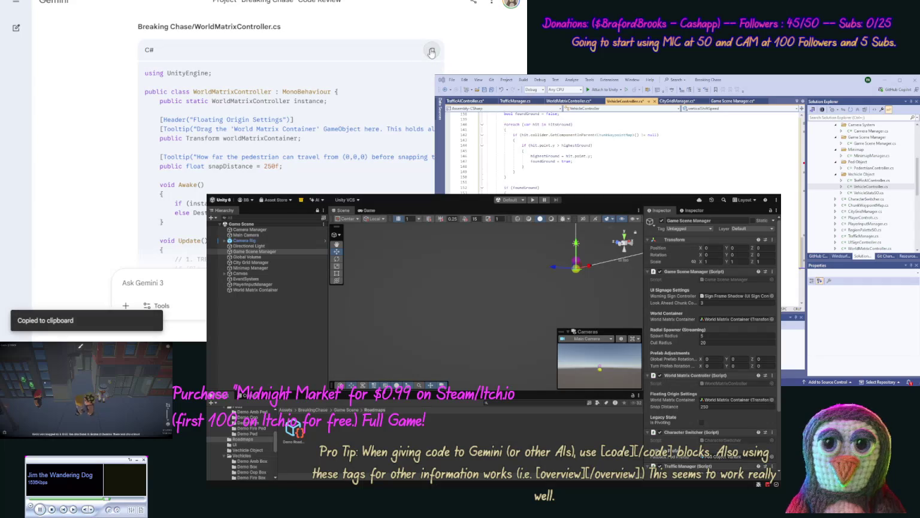
{"action": "left_click", "coordinate": [870, 248]}
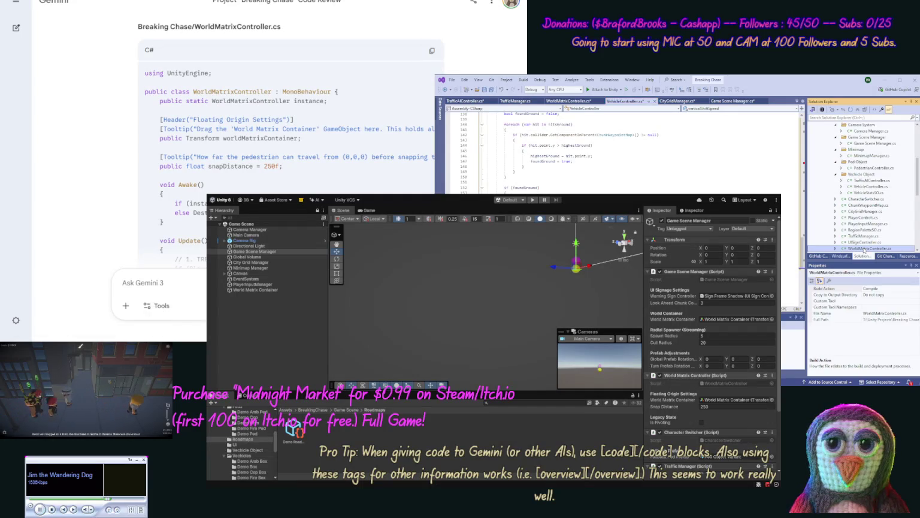
{"action": "key", "text": "ctrl+a"}
{"action": "key", "text": "ctrl+v"}
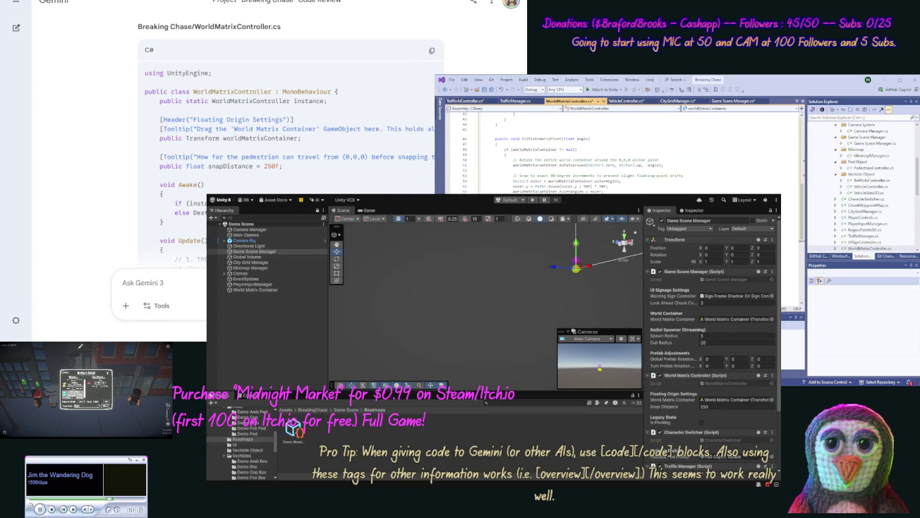
{"action": "scroll", "coordinate": [94, 142], "scroll_direction": "down", "scroll_amount": 15}
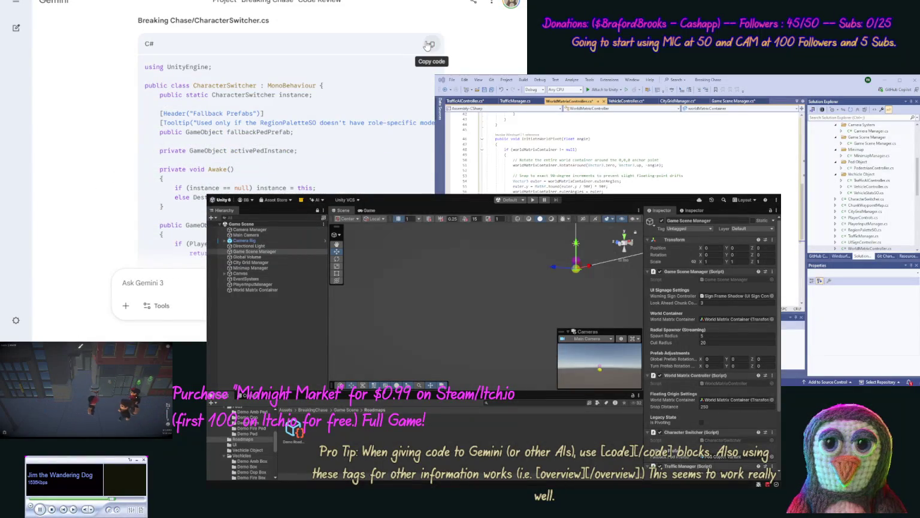
Replace CharacterSwitcher.cs with Gemini's revised code, including the vehicle-unparenting EnterVehicle method
{"action": "left_click", "coordinate": [432, 44]}
{"action": "left_click", "coordinate": [866, 198]}
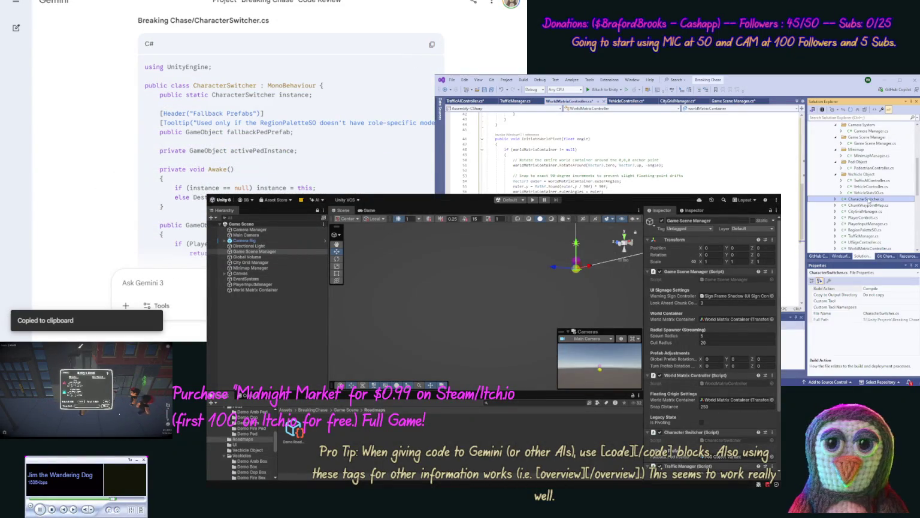
{"action": "key", "text": "ctrl+a"}
{"action": "key", "text": "ctrl+v"}
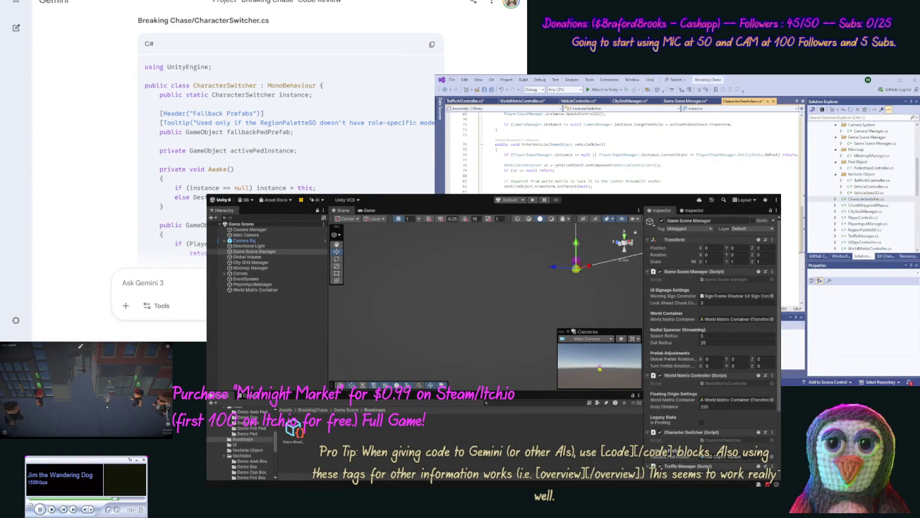
{"action": "scroll", "coordinate": [112, 144], "scroll_direction": "down", "scroll_amount": 1}
{"action": "scroll", "coordinate": [111, 145], "scroll_direction": "down", "scroll_amount": 10}
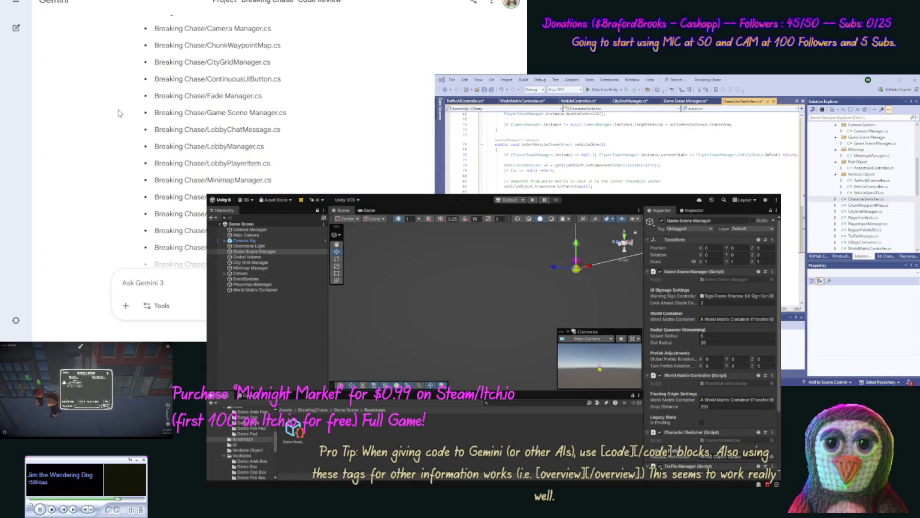
Save all edited scripts and send Gemini the request 'ok next files for our chang'
{"action": "key", "text": "ctrl+shift+s"}
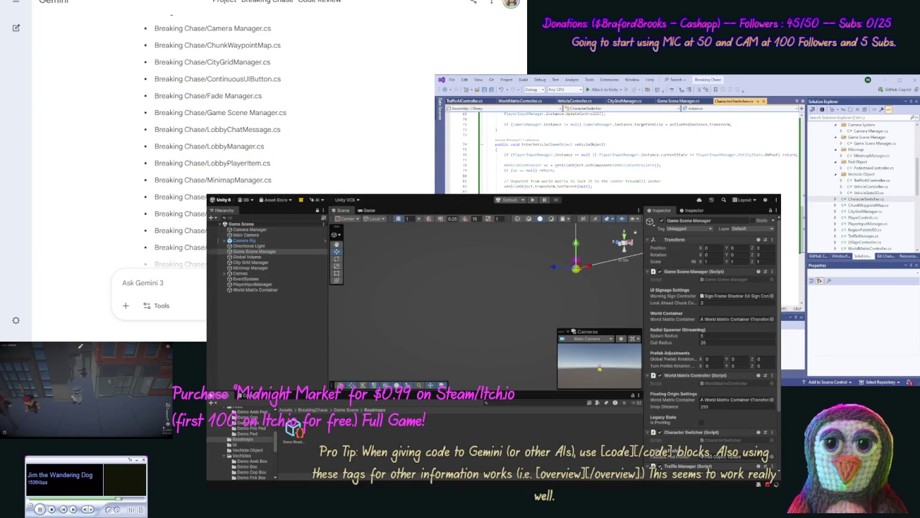
{"action": "scroll", "coordinate": [228, 152], "scroll_direction": "up", "scroll_amount": 3}
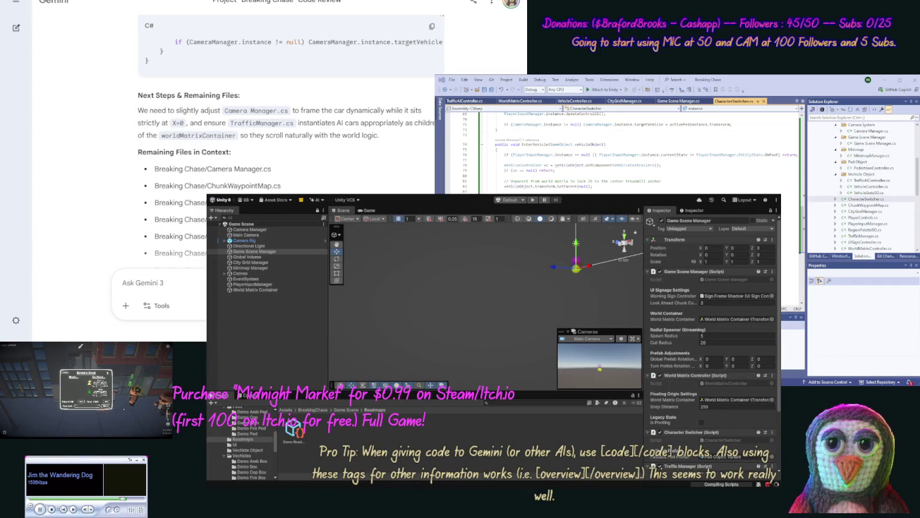
{"action": "left_click", "coordinate": [123, 282]}
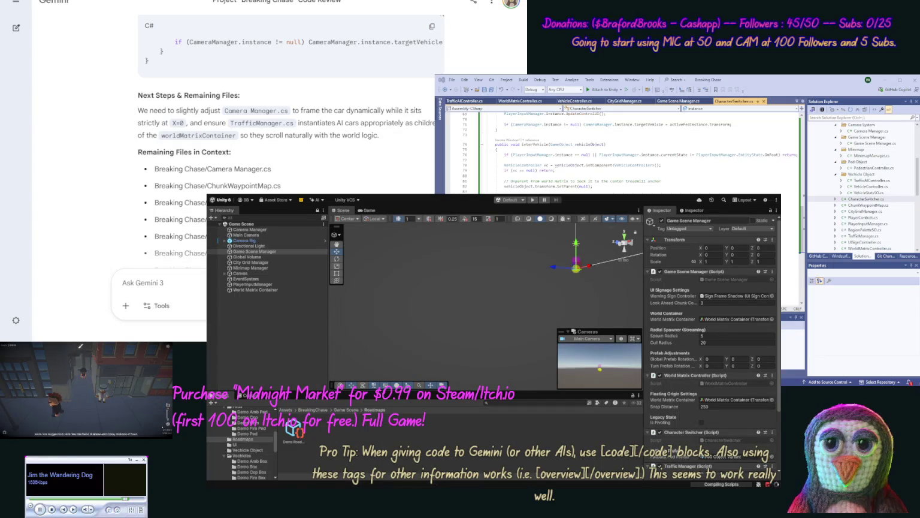
{"action": "type", "text": "ok next files f"}
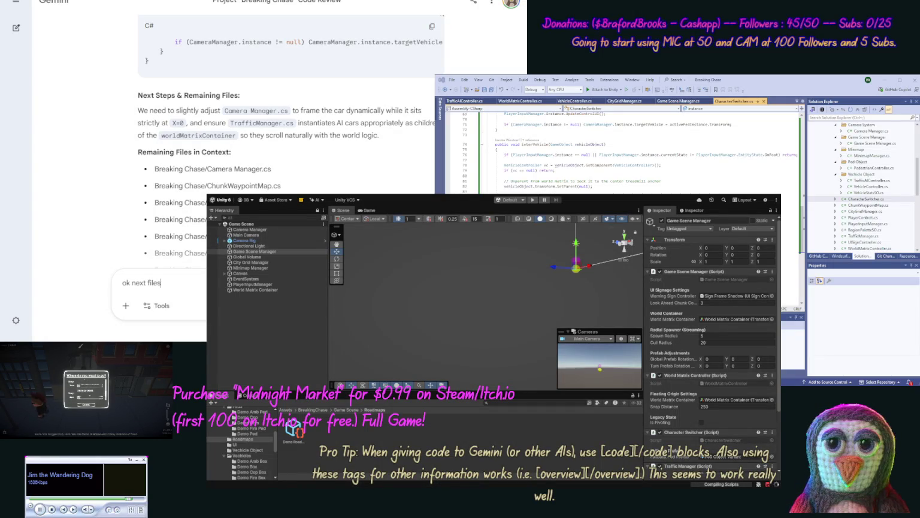
{"action": "type", "text": "or"}
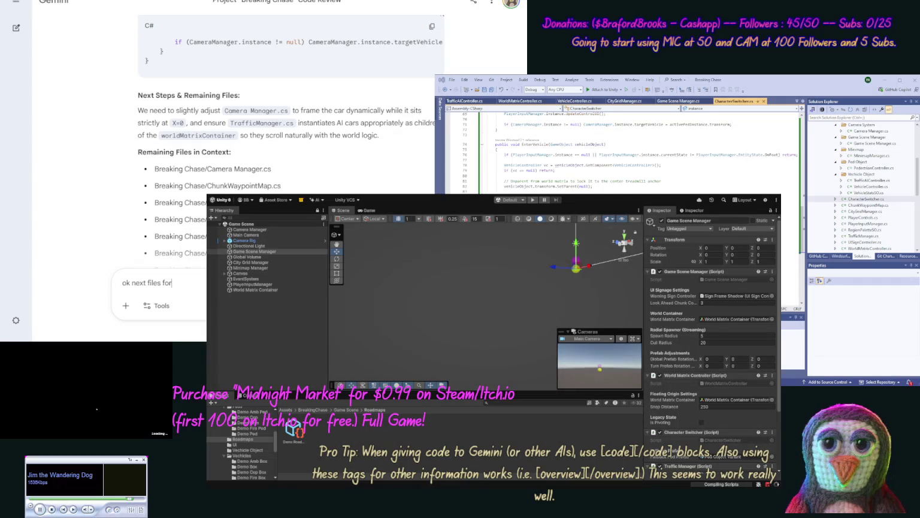
{"action": "type", "text": " our c"}
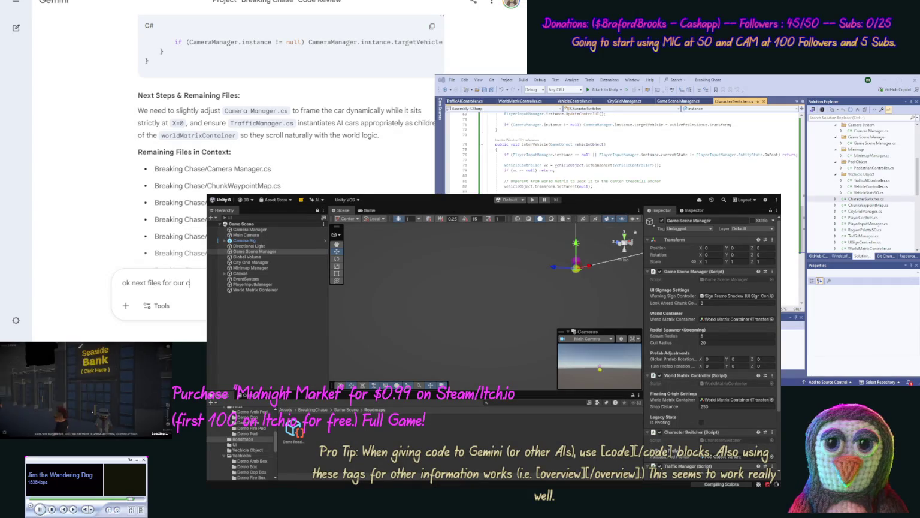
{"action": "type", "text": "hang"}
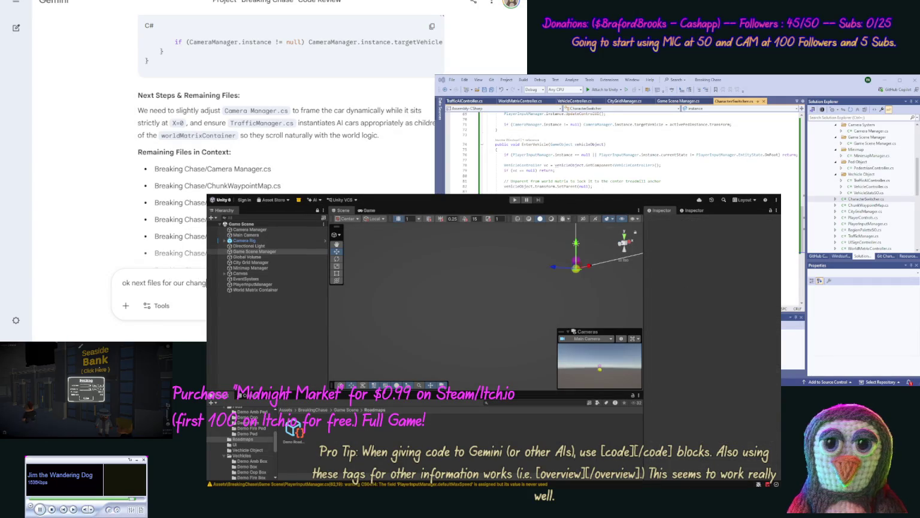
{"action": "key", "text": "Return"}
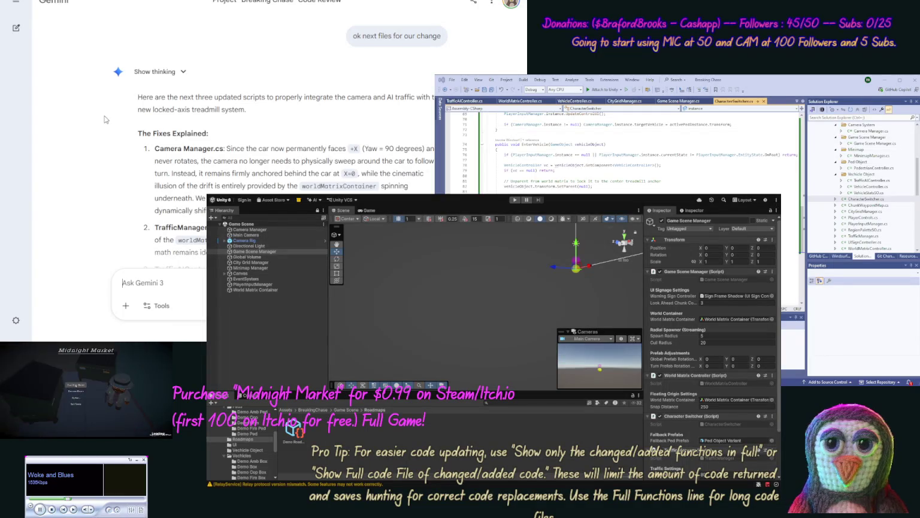
Overwrite the entire Camera Manager.cs script with Gemini's updated CameraManager code
{"action": "scroll", "coordinate": [104, 115], "scroll_direction": "down", "scroll_amount": 2}
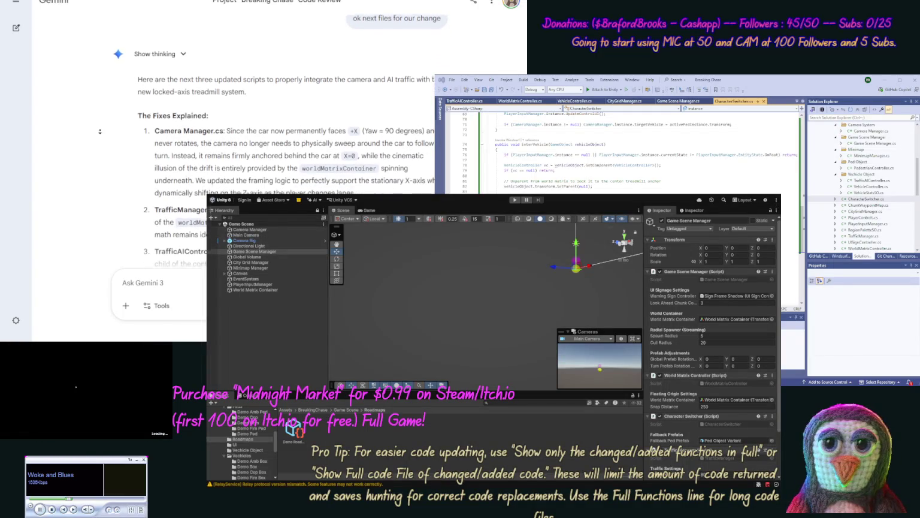
{"action": "scroll", "coordinate": [102, 135], "scroll_direction": "down", "scroll_amount": 1}
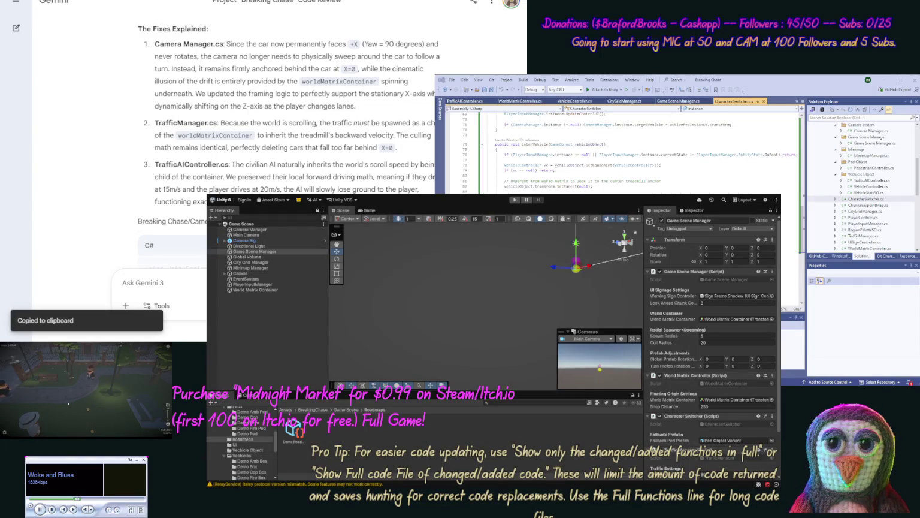
{"action": "double_click", "coordinate": [871, 131]}
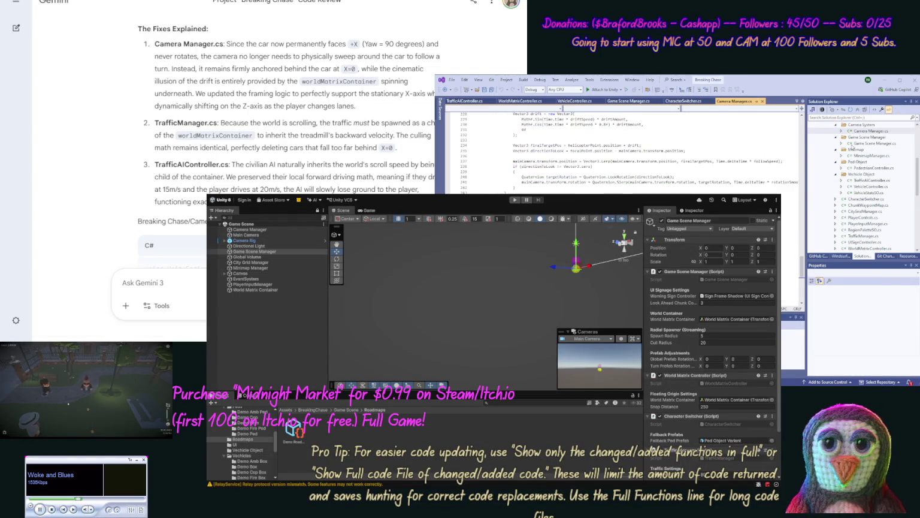
{"action": "key", "text": "ctrl+a"}
{"action": "key", "text": "ctrl+v"}
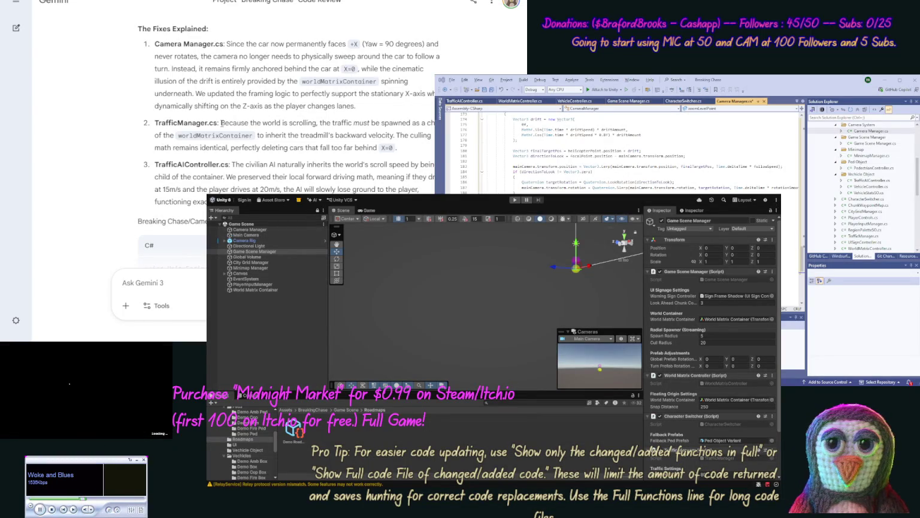
{"action": "scroll", "coordinate": [108, 133], "scroll_direction": "down", "scroll_amount": 15}
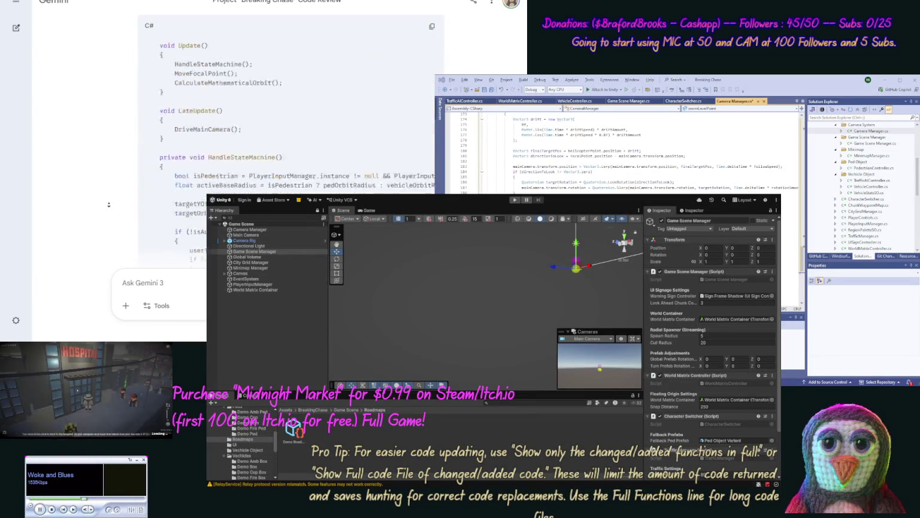
{"action": "scroll", "coordinate": [108, 229], "scroll_direction": "down", "scroll_amount": 10}
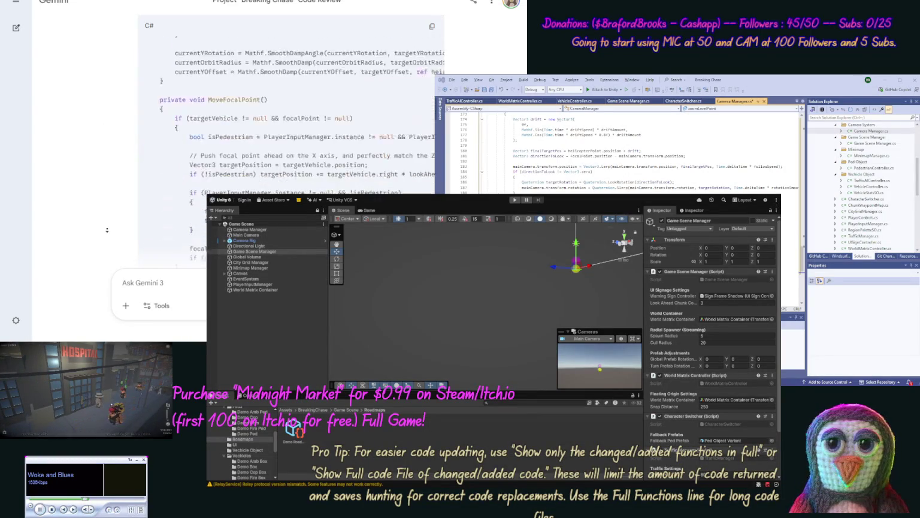
{"action": "scroll", "coordinate": [107, 230], "scroll_direction": "down", "scroll_amount": 10}
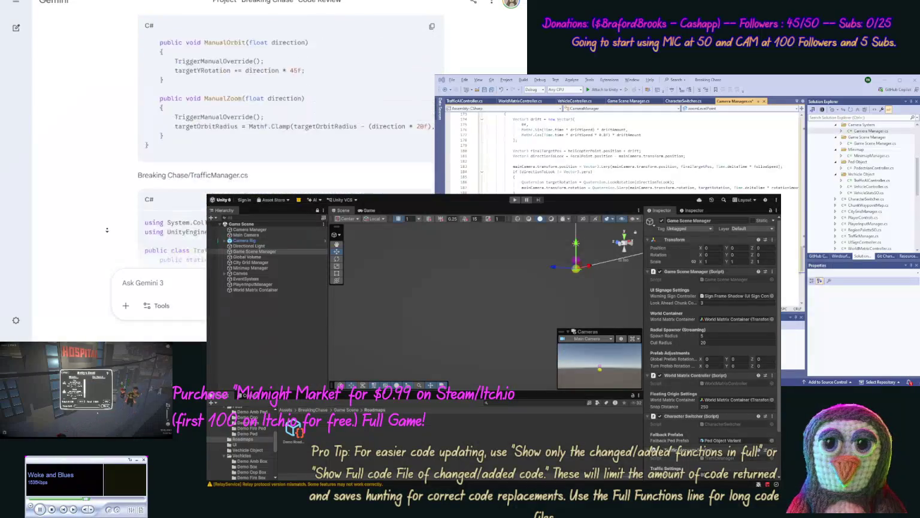
Replace the whole TrafficManager.cs script with Gemini's updated code
{"action": "left_click", "coordinate": [431, 137]}
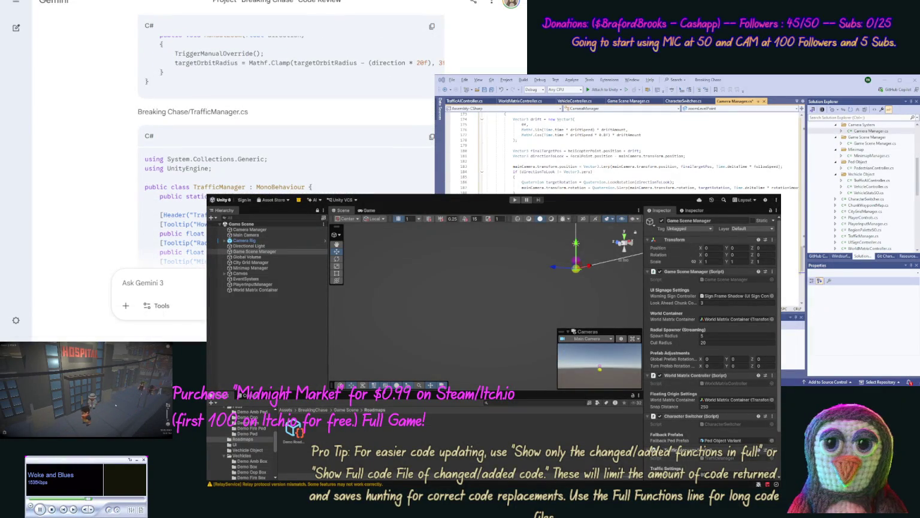
{"action": "left_click", "coordinate": [863, 236]}
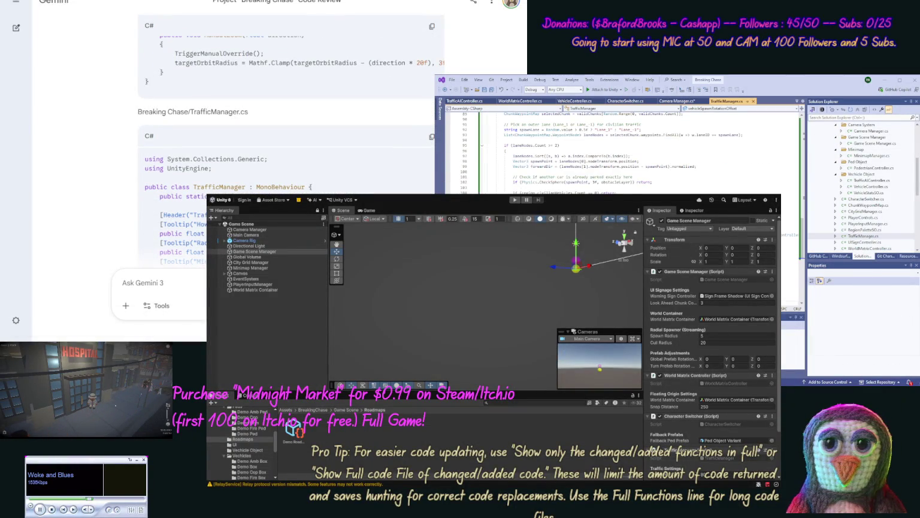
{"action": "key", "text": "ctrl+a"}
{"action": "key", "text": "ctrl+v"}
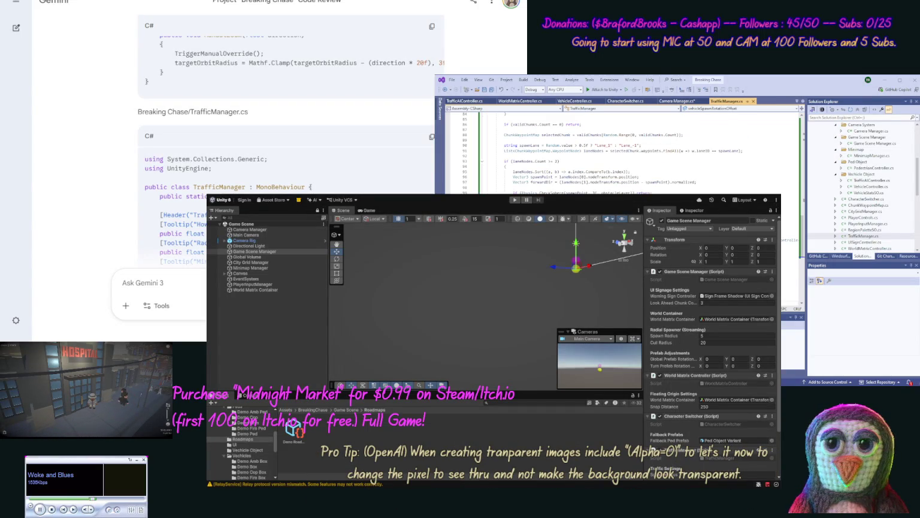
{"action": "scroll", "coordinate": [126, 102], "scroll_direction": "down", "scroll_amount": 10}
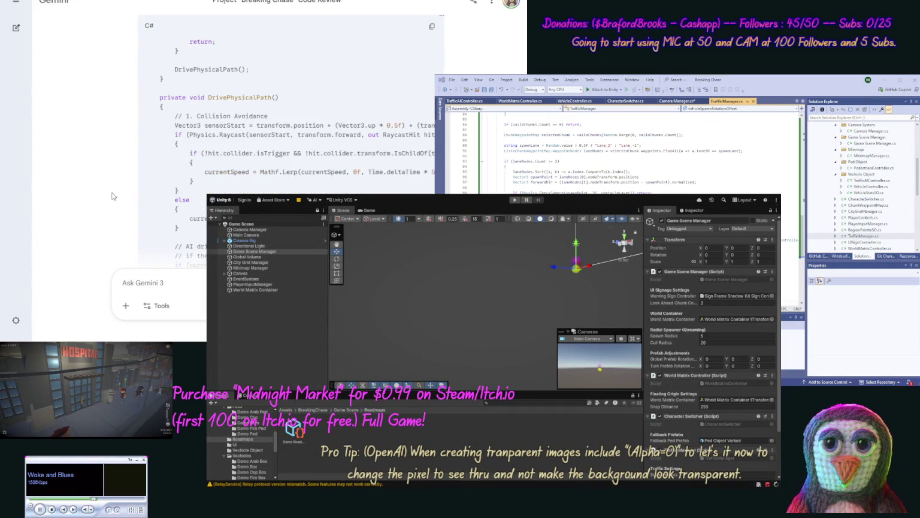
{"action": "scroll", "coordinate": [112, 196], "scroll_direction": "down", "scroll_amount": 10}
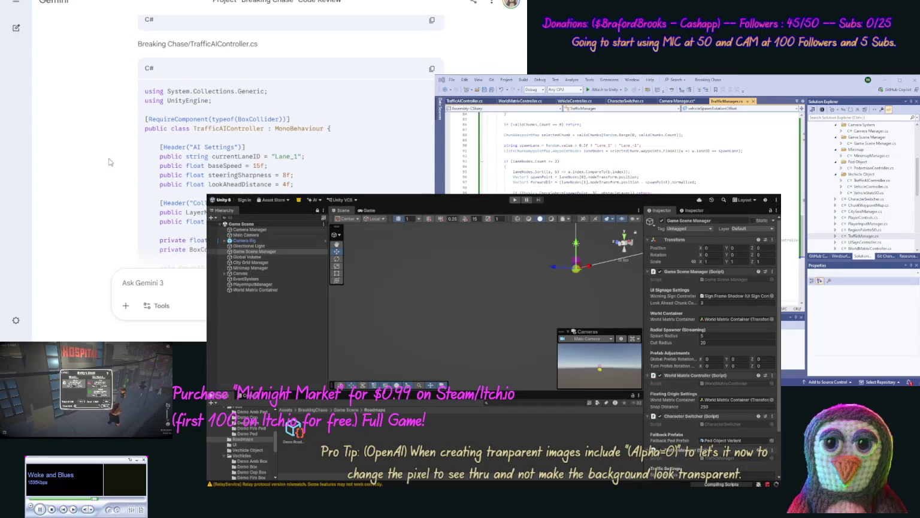
Replace TrafficAIController.cs with Gemini's code and draft the message 'next files' to Gemini
{"action": "left_click", "coordinate": [431, 69]}
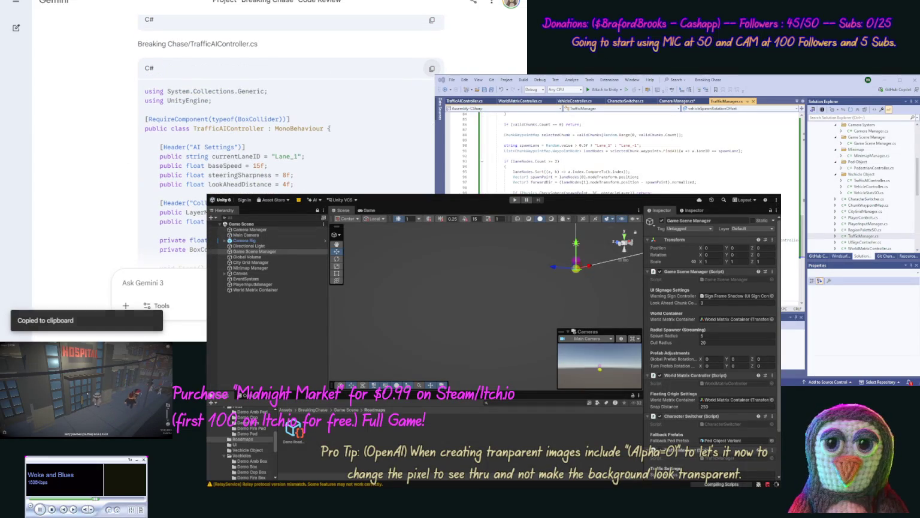
{"action": "double_click", "coordinate": [863, 180]}
{"action": "key", "text": "ctrl+a"}
{"action": "key", "text": "ctrl+v"}
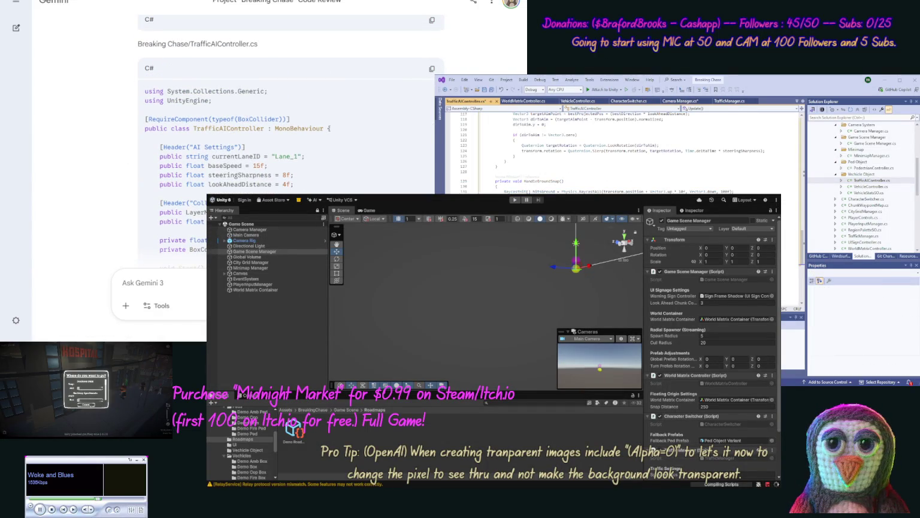
{"action": "scroll", "coordinate": [101, 169], "scroll_direction": "down", "scroll_amount": 3}
{"action": "scroll", "coordinate": [102, 169], "scroll_direction": "down", "scroll_amount": 15}
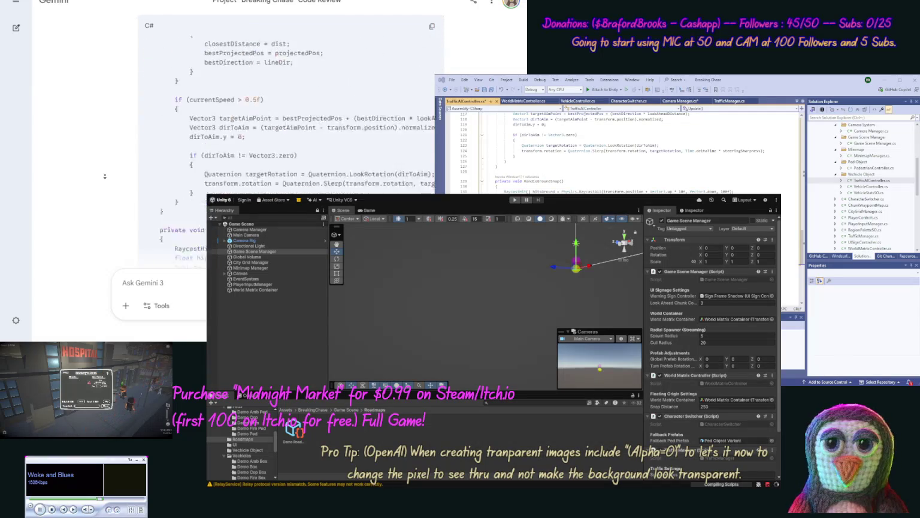
{"action": "scroll", "coordinate": [105, 176], "scroll_direction": "down", "scroll_amount": 10}
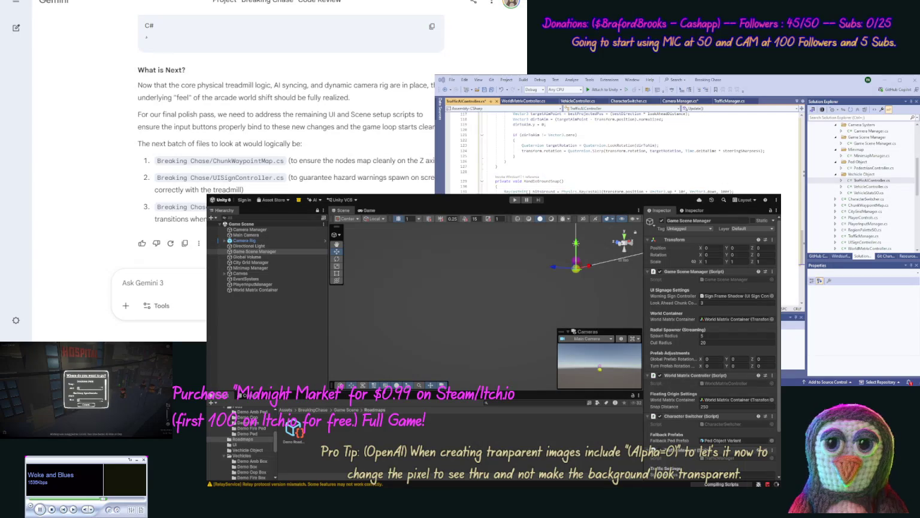
{"action": "type", "text": "next"}
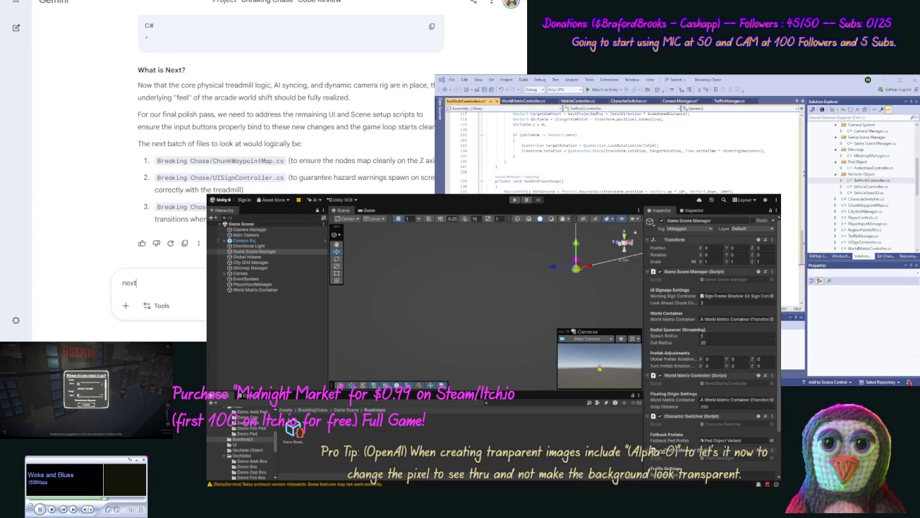
{"action": "type", "text": " files"}
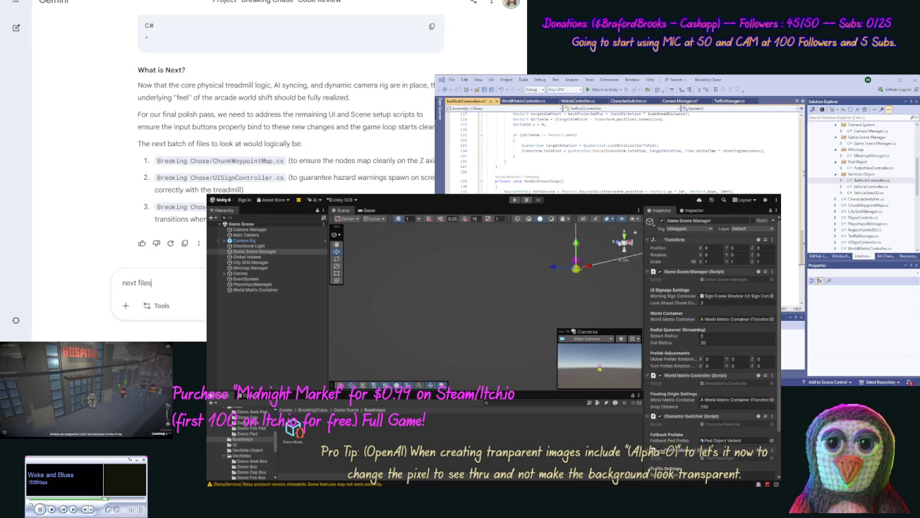
Send the 'next files' message to Gemini to get ChunkWaypointMap, UISignController and Scene Change Manager
{"action": "key", "text": "Return"}
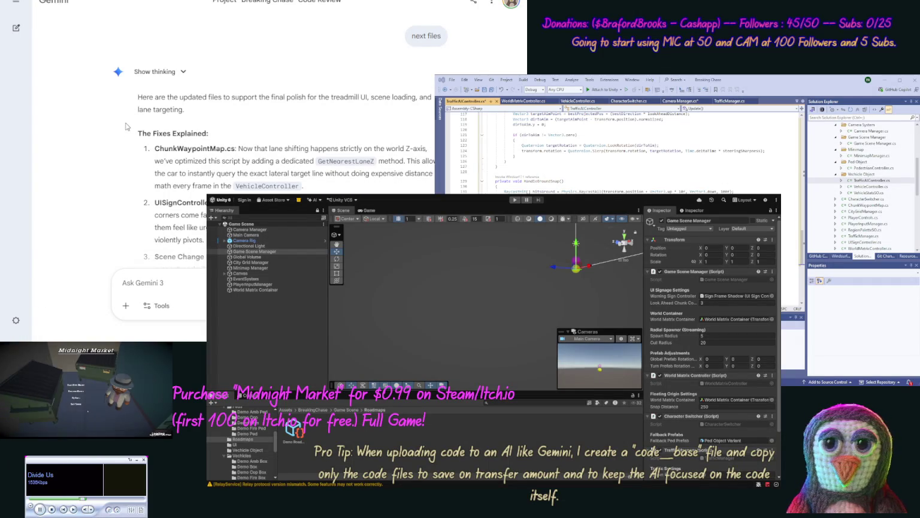
Scroll Gemini's reply to the ChunkWaypointMap.cs code and switch back to Visual Studio
{"action": "scroll", "coordinate": [123, 135], "scroll_direction": "down", "scroll_amount": 3}
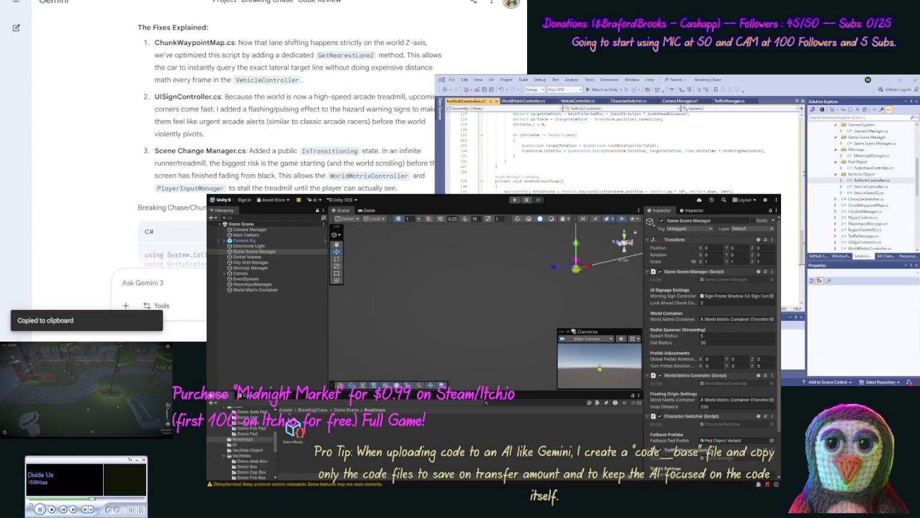
{"action": "key", "text": "alt+Tab"}
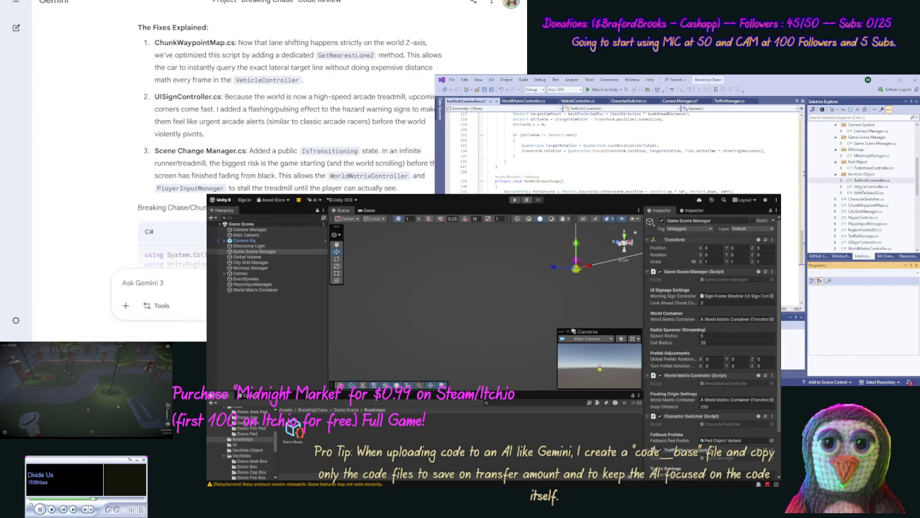
Replace all of ChunkWaypointMap.cs with Gemini's updated code
{"action": "double_click", "coordinate": [865, 205]}
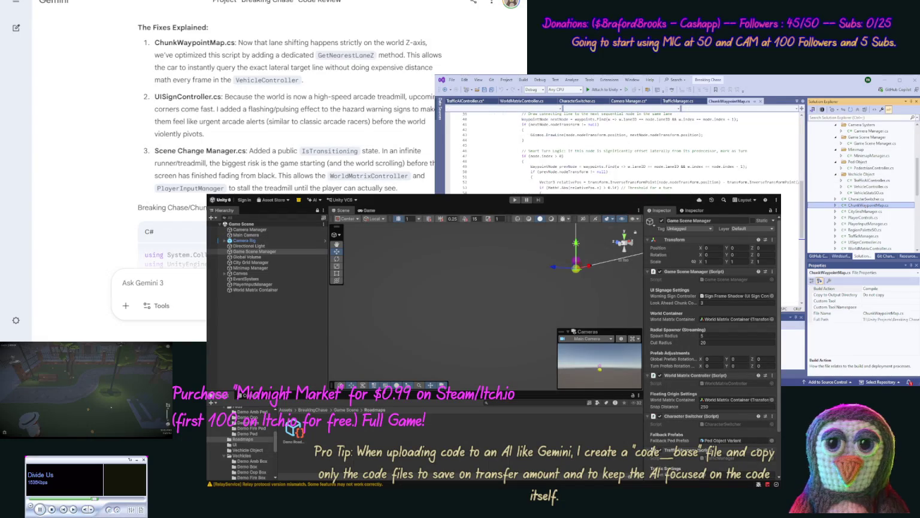
{"action": "key", "text": "ctrl+a"}
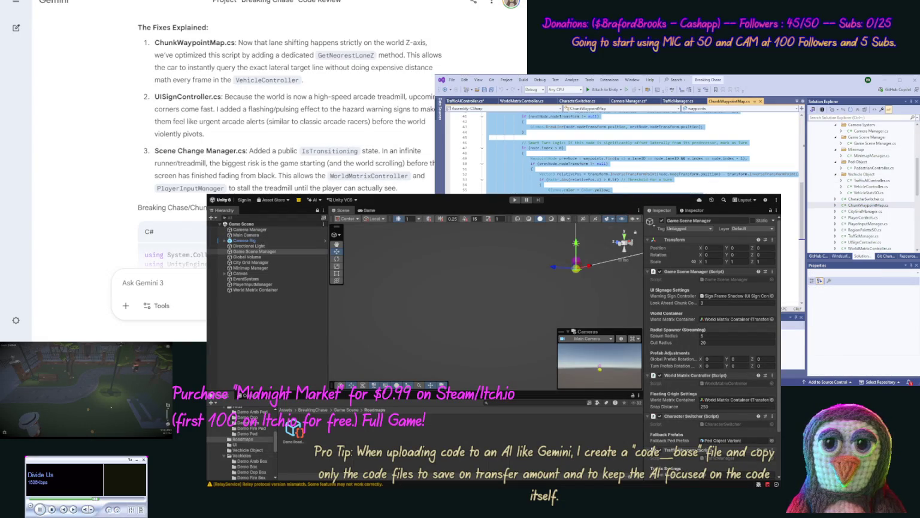
{"action": "key", "text": "ctrl+v"}
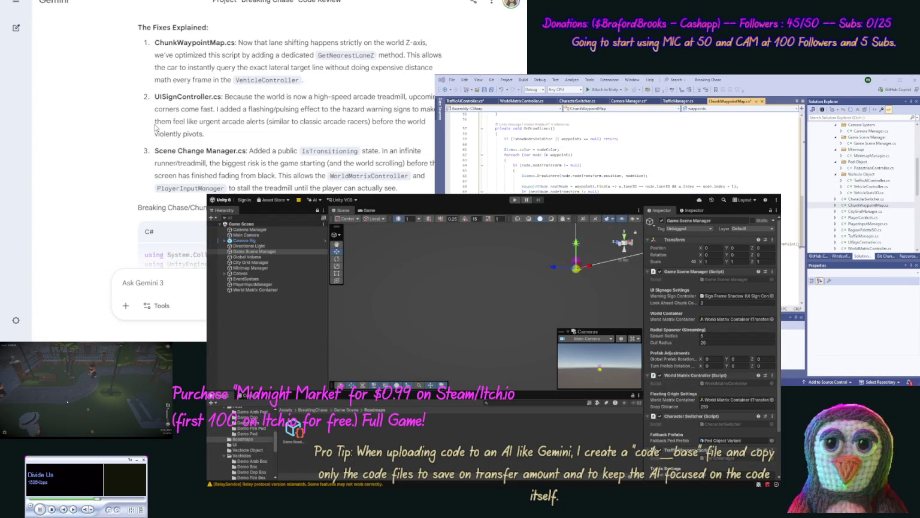
{"action": "scroll", "coordinate": [106, 169], "scroll_direction": "down", "scroll_amount": 4}
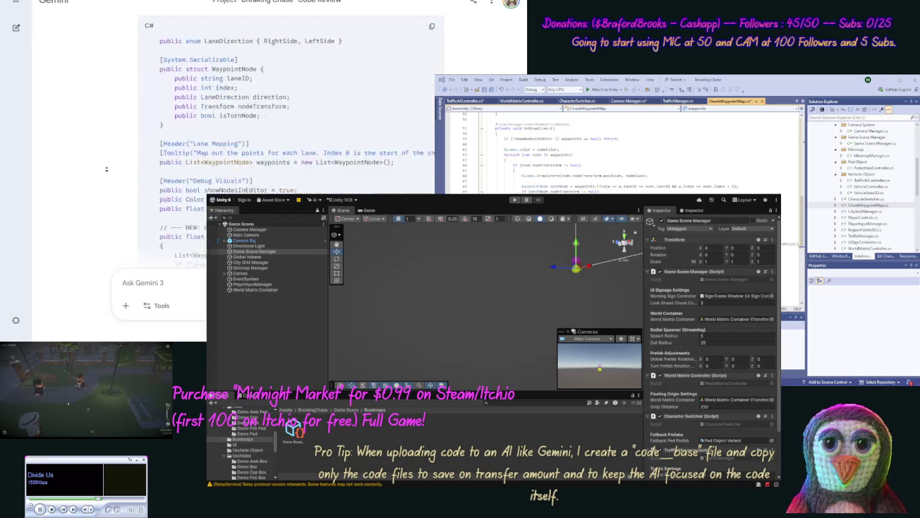
{"action": "scroll", "coordinate": [106, 169], "scroll_direction": "down", "scroll_amount": 15}
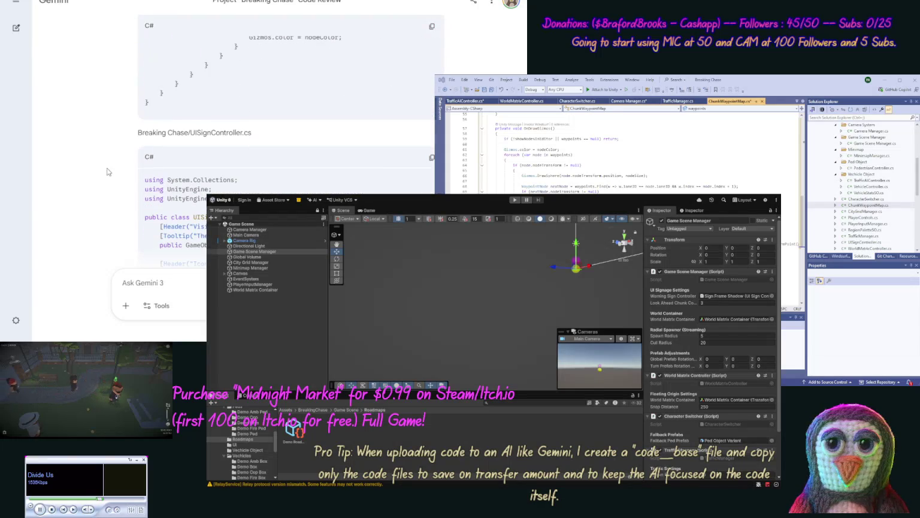
Copy Gemini's UISignController.cs code and put it in place of the old script
{"action": "left_click", "coordinate": [432, 158]}
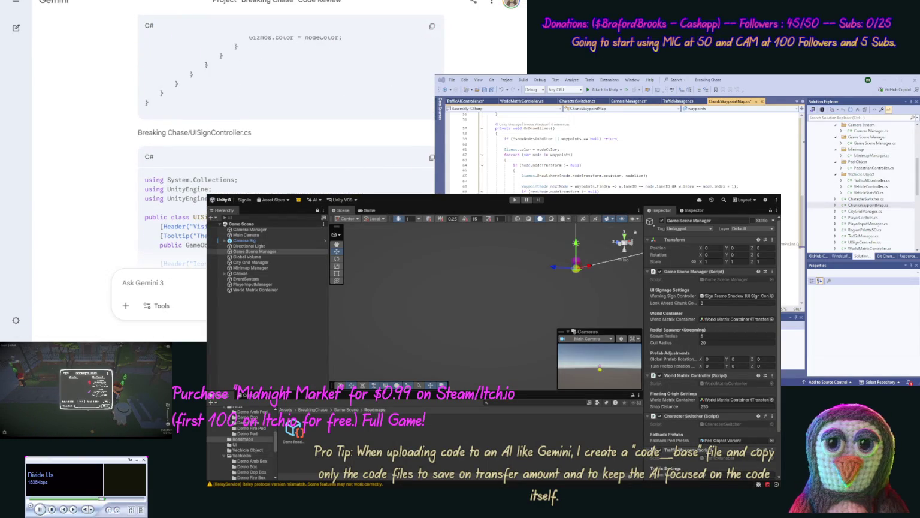
{"action": "left_click", "coordinate": [877, 242]}
{"action": "double_click", "coordinate": [877, 242]}
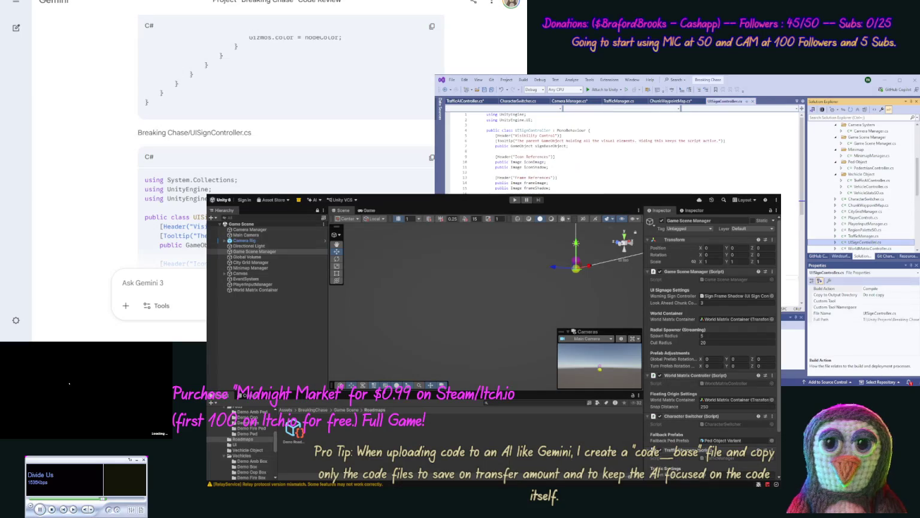
{"action": "key", "text": "ctrl+a"}
{"action": "key", "text": "Right"}
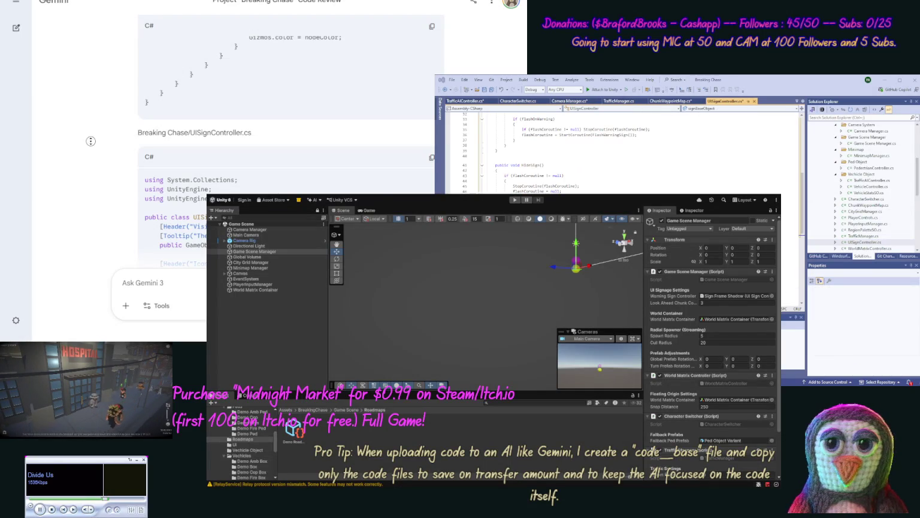
{"action": "scroll", "coordinate": [107, 191], "scroll_direction": "down", "scroll_amount": 10}
{"action": "scroll", "coordinate": [107, 191], "scroll_direction": "down", "scroll_amount": 4}
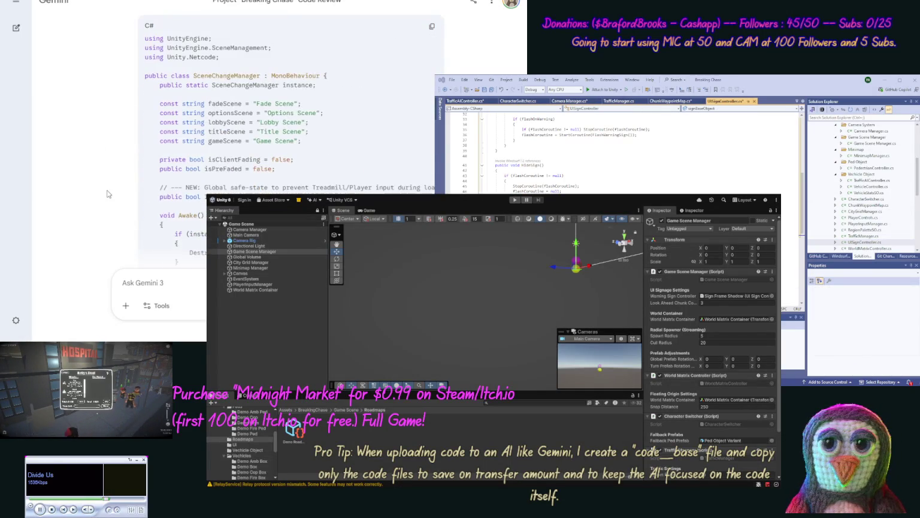
{"action": "scroll", "coordinate": [419, 136], "scroll_direction": "up", "scroll_amount": 2}
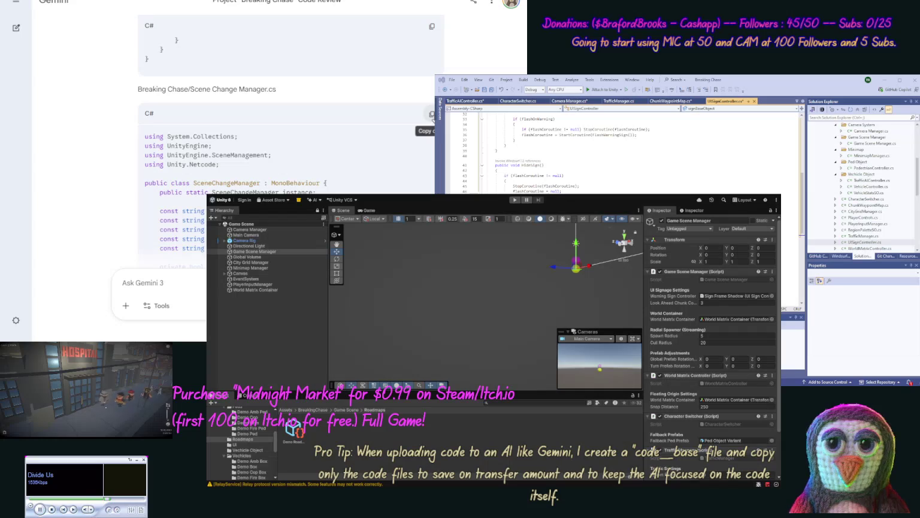
Paste Gemini's Scene Change Manager.cs code into the script, then undo to keep the original
{"action": "left_click", "coordinate": [432, 114]}
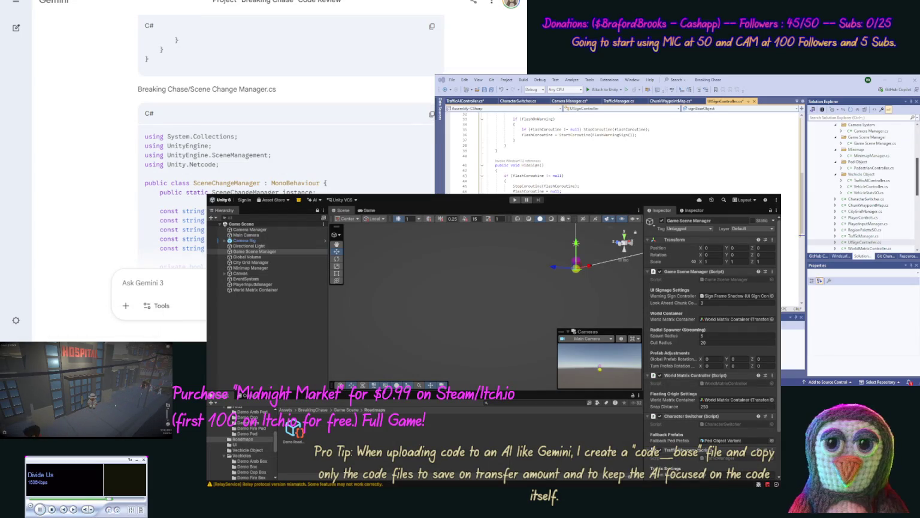
{"action": "left_click_drag", "start_coordinate": [916, 183], "coordinate": [915, 196]}
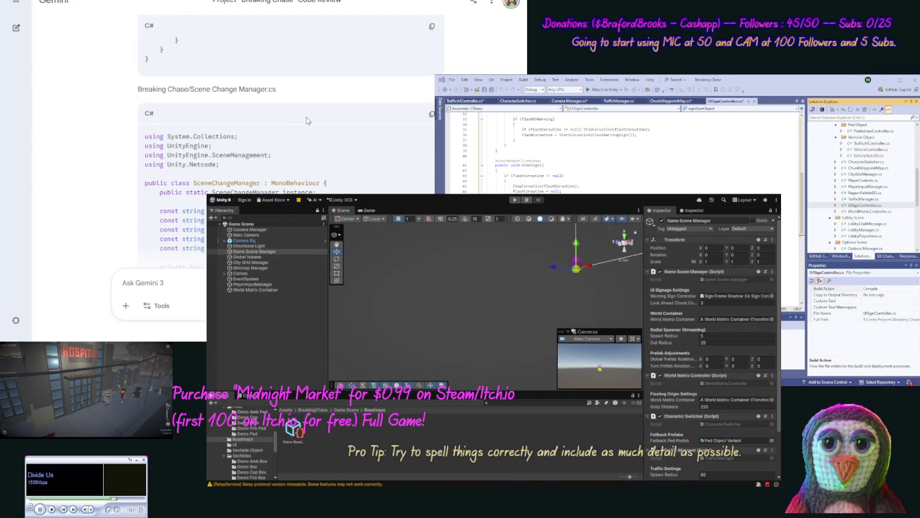
{"action": "mouse_move", "coordinate": [916, 191]}
{"action": "left_mouse_down"}
{"action": "mouse_move", "coordinate": [915, 160]}
{"action": "mouse_move", "coordinate": [909, 204]}
{"action": "left_mouse_up"}
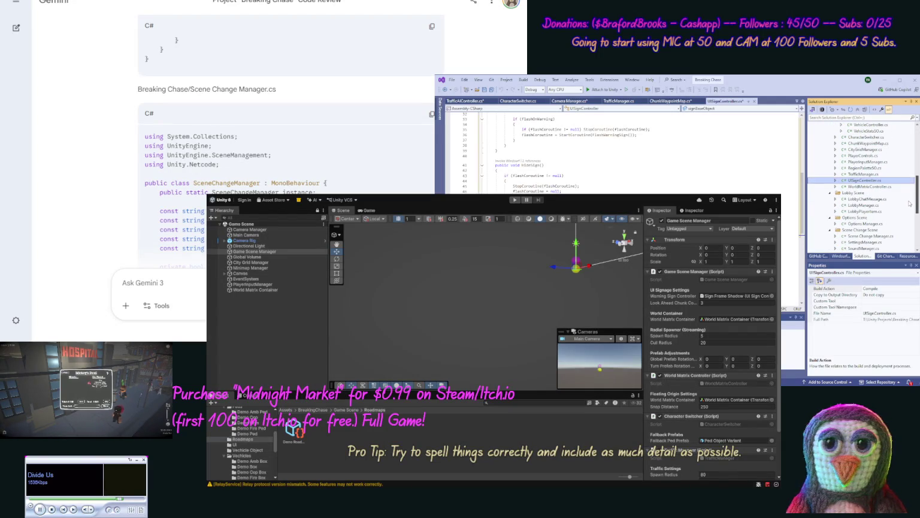
{"action": "double_click", "coordinate": [872, 237]}
{"action": "key", "text": "ctrl+a"}
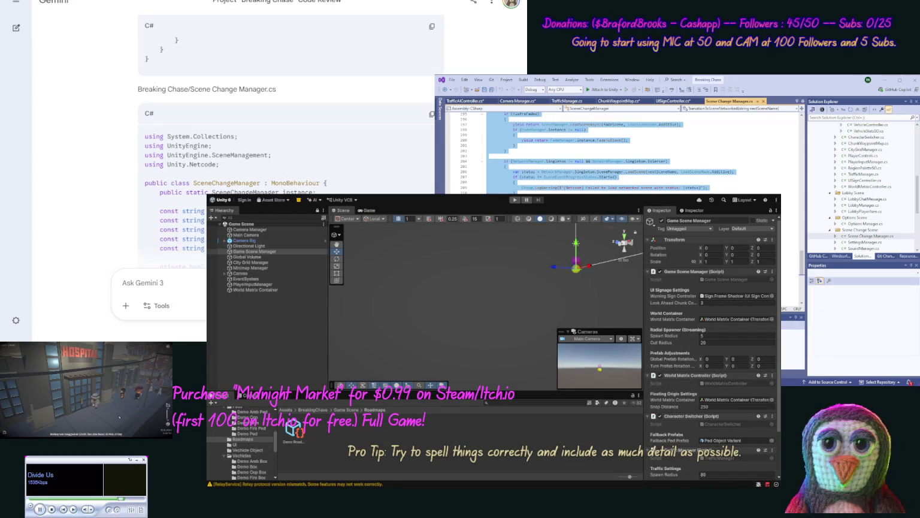
{"action": "key", "text": "ctrl+v"}
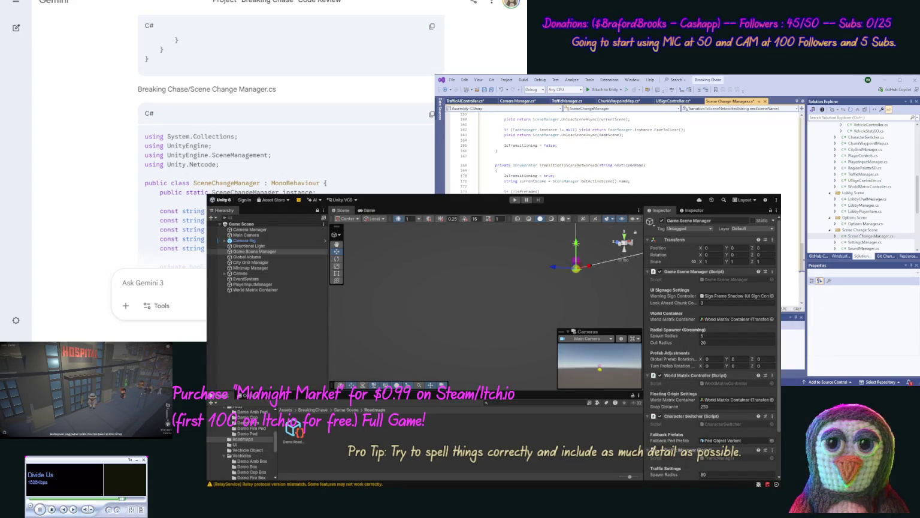
{"action": "key", "text": "ctrl+z"}
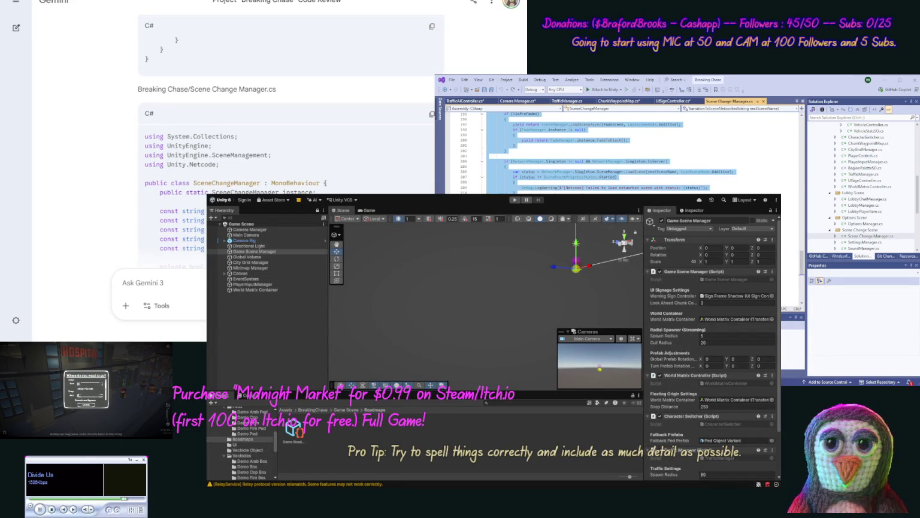
{"action": "key", "text": "Escape"}
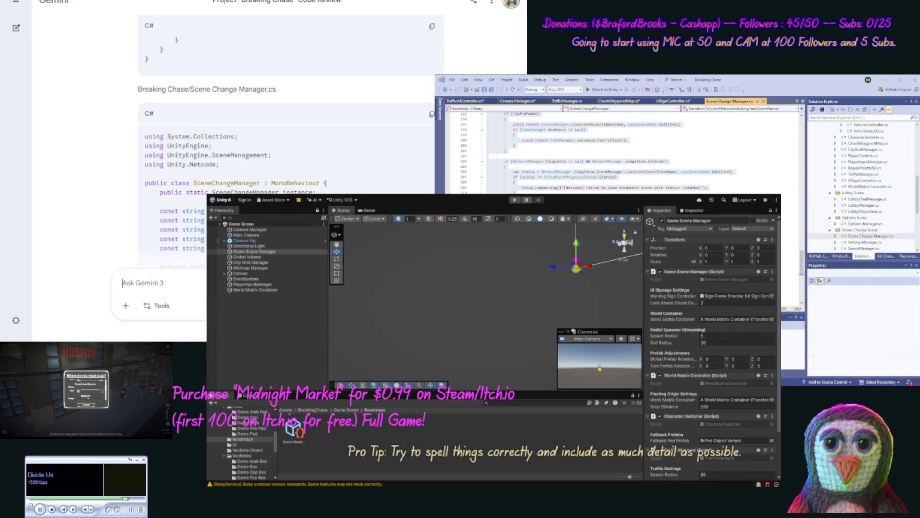
Send Gemini a message containing the pasted script code, ending '[/code] for tnges'
{"action": "type", "text": "update [code"}
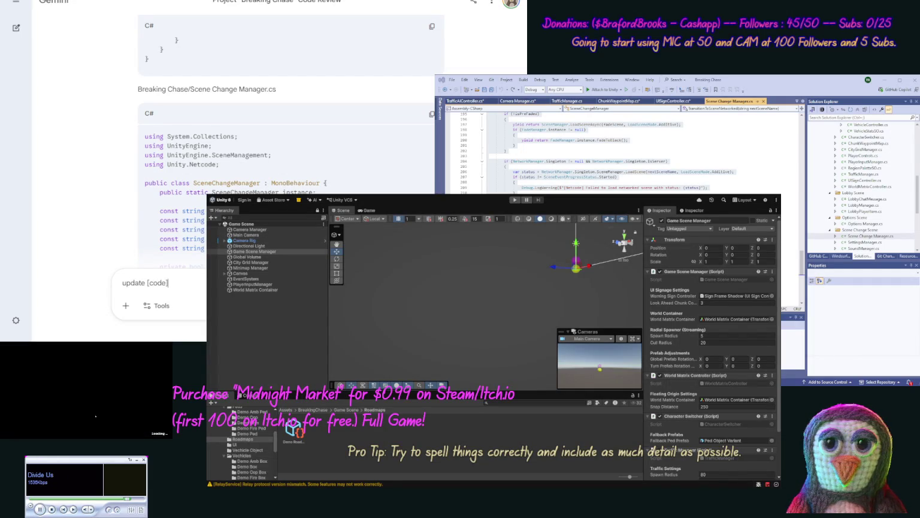
{"action": "key", "text": "ctrl+v"}
{"action": "type", "text": "[/code] for t"}
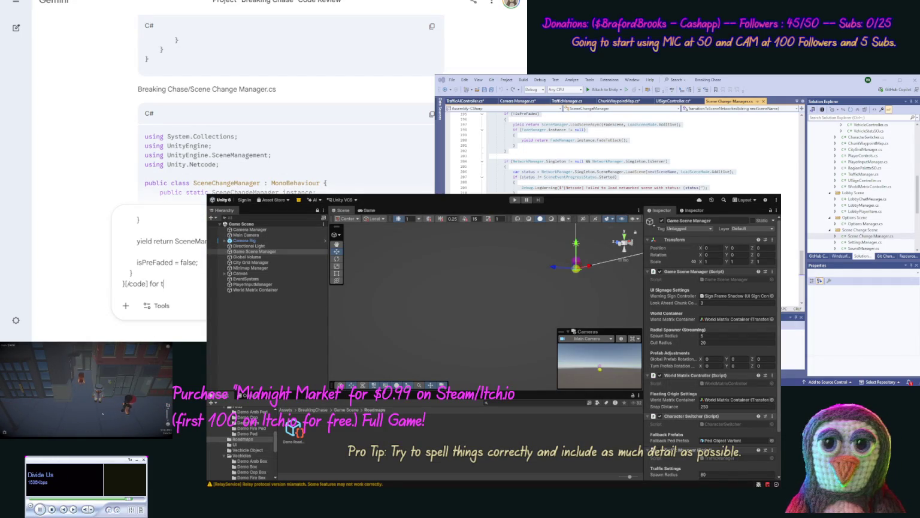
{"action": "type", "text": "hese changes"}
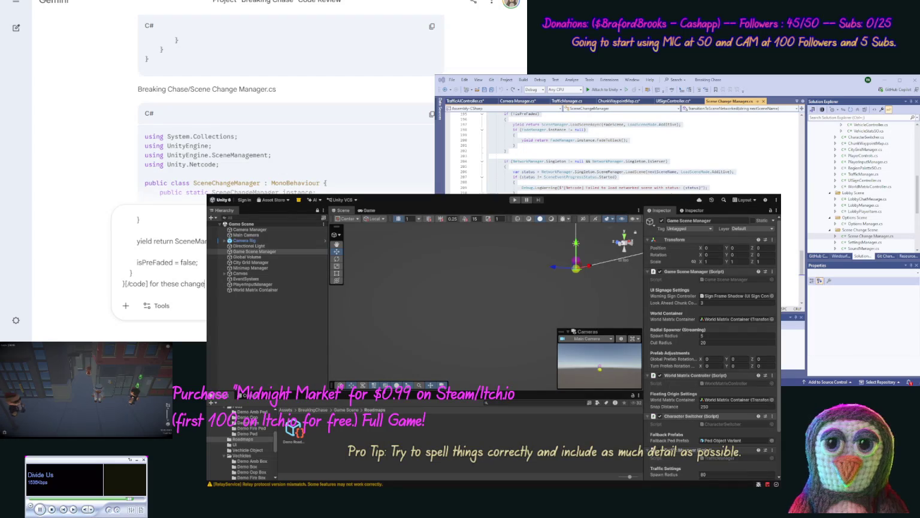
{"action": "key", "text": "Return"}
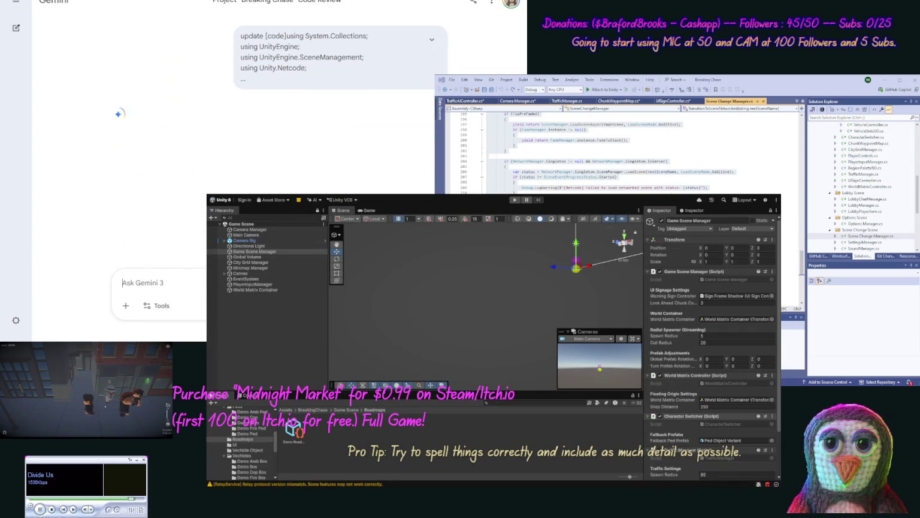
Paste Gemini's updated code over the entire UISignController.cs script
{"action": "left_click", "coordinate": [673, 100]}
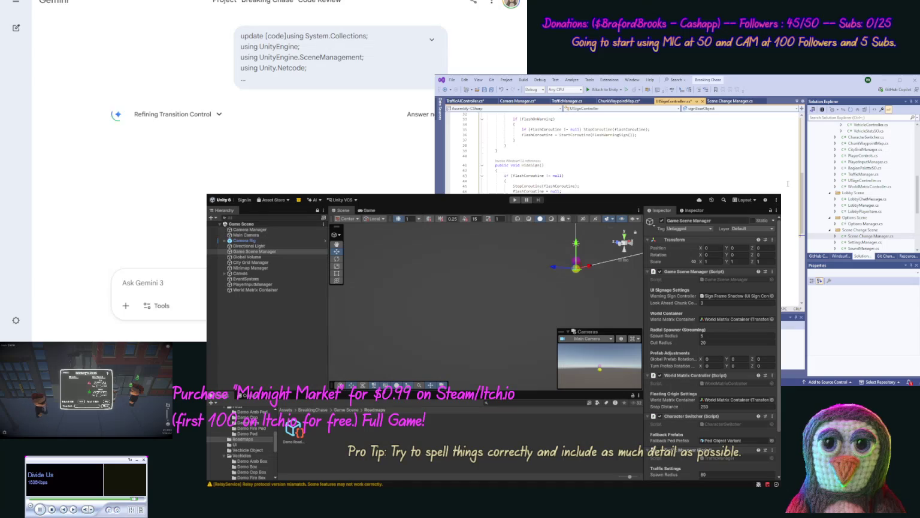
{"action": "key", "text": "ctrl+a"}
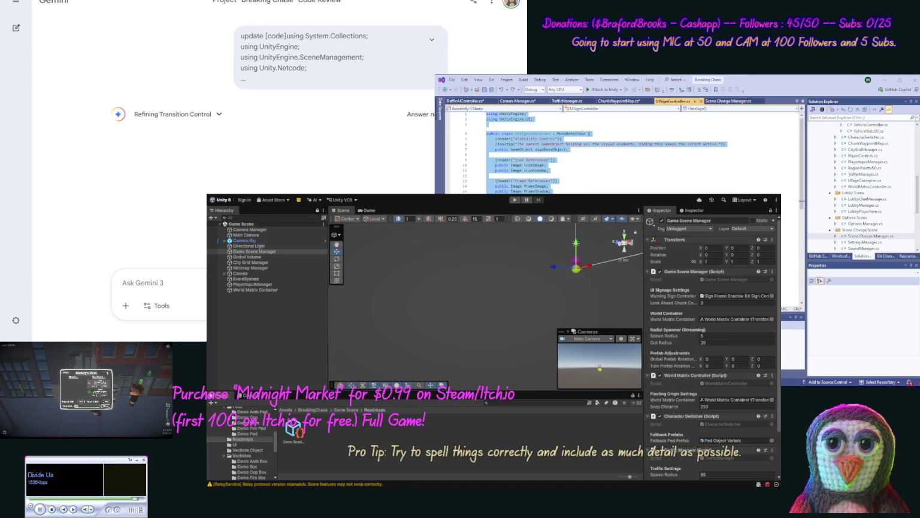
{"action": "key", "text": "ctrl+v"}
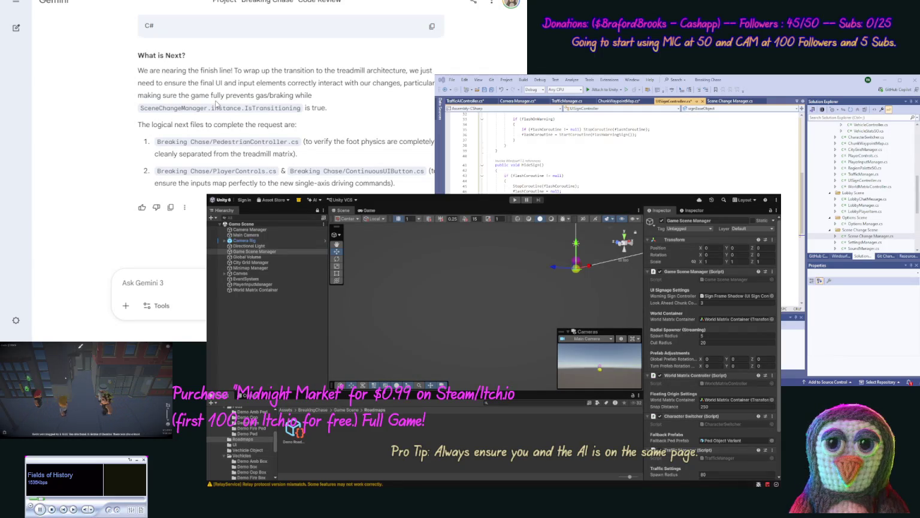
Copy Gemini's SceneChangeManager code block and paste it over all of Scene Change Manager.cs
{"action": "scroll", "coordinate": [120, 186], "scroll_direction": "up", "scroll_amount": 10}
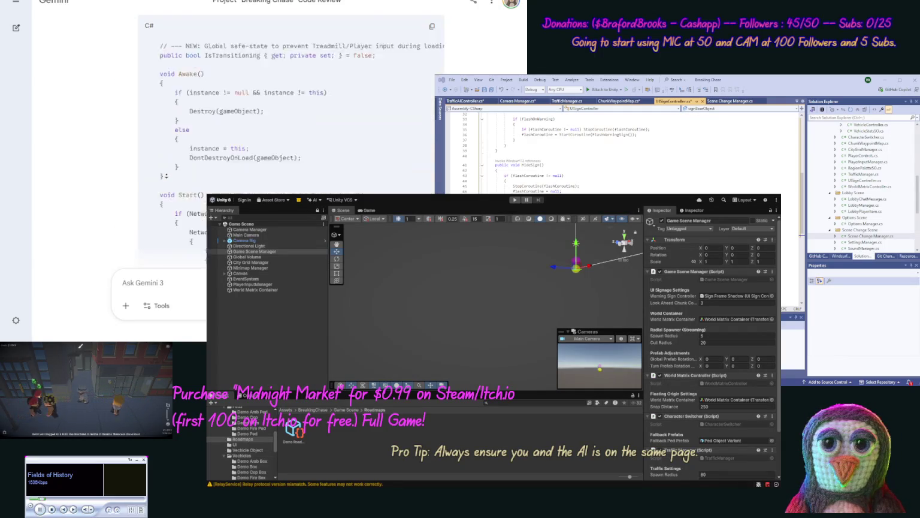
{"action": "scroll", "coordinate": [120, 186], "scroll_direction": "up", "scroll_amount": 10}
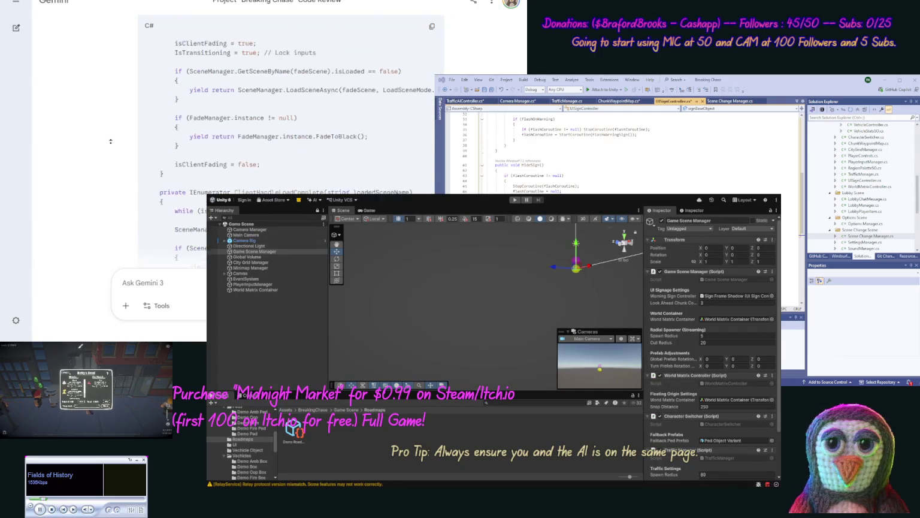
{"action": "scroll", "coordinate": [110, 141], "scroll_direction": "up", "scroll_amount": 10}
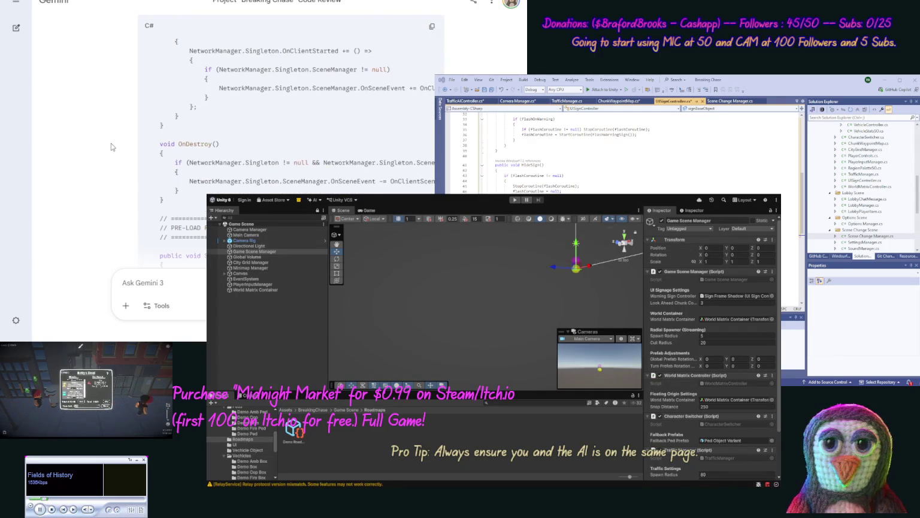
{"action": "scroll", "coordinate": [114, 103], "scroll_direction": "up", "scroll_amount": 5}
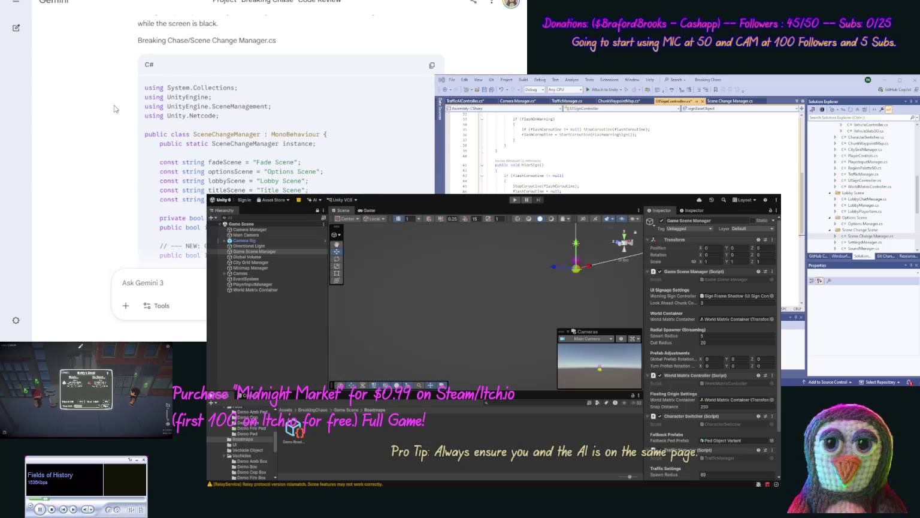
{"action": "left_click", "coordinate": [431, 64]}
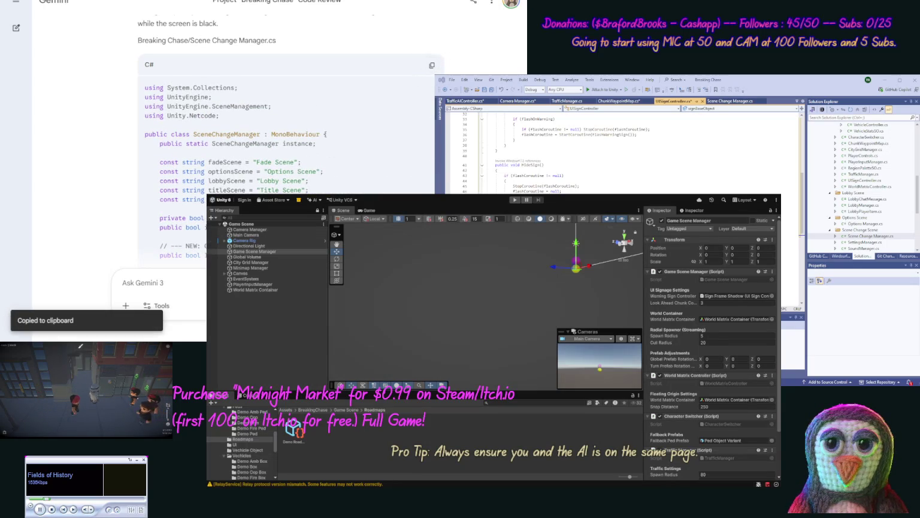
{"action": "left_click", "coordinate": [569, 180]}
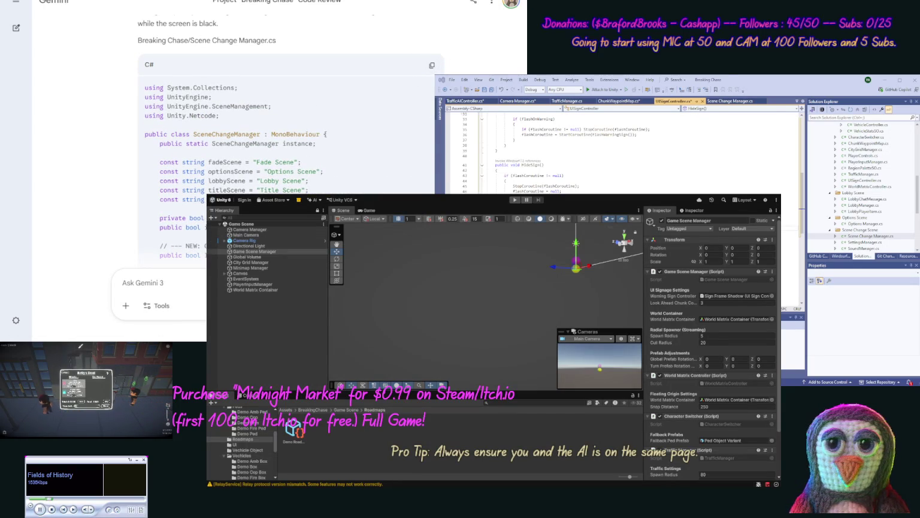
{"action": "left_click", "coordinate": [728, 101]}
{"action": "key", "text": "ctrl+a"}
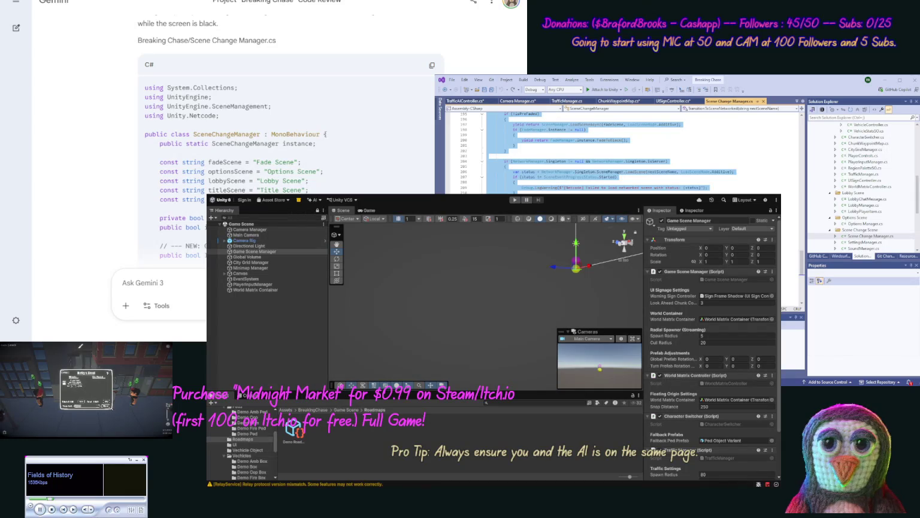
{"action": "key", "text": "ctrl+v"}
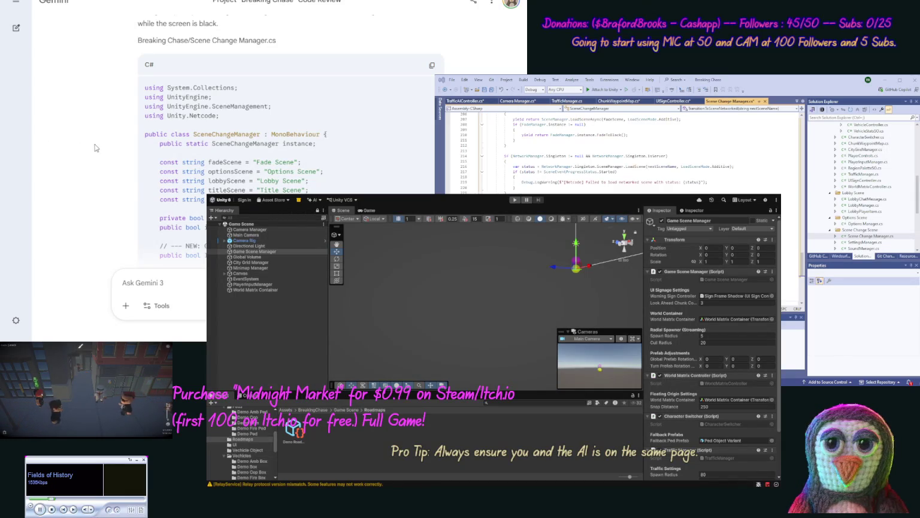
{"action": "scroll", "coordinate": [96, 174], "scroll_direction": "down", "scroll_amount": 10}
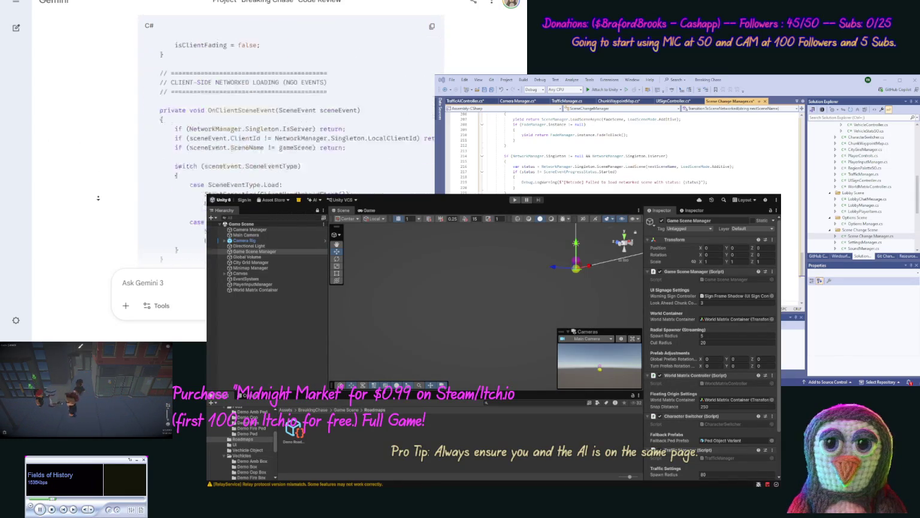
{"action": "scroll", "coordinate": [97, 198], "scroll_direction": "down", "scroll_amount": 10}
Send 'next files' to Gemini and read its PedestrianController, ContinuousUIButton and PlayerInputManager fixes
{"action": "scroll", "coordinate": [97, 197], "scroll_direction": "down", "scroll_amount": 3}
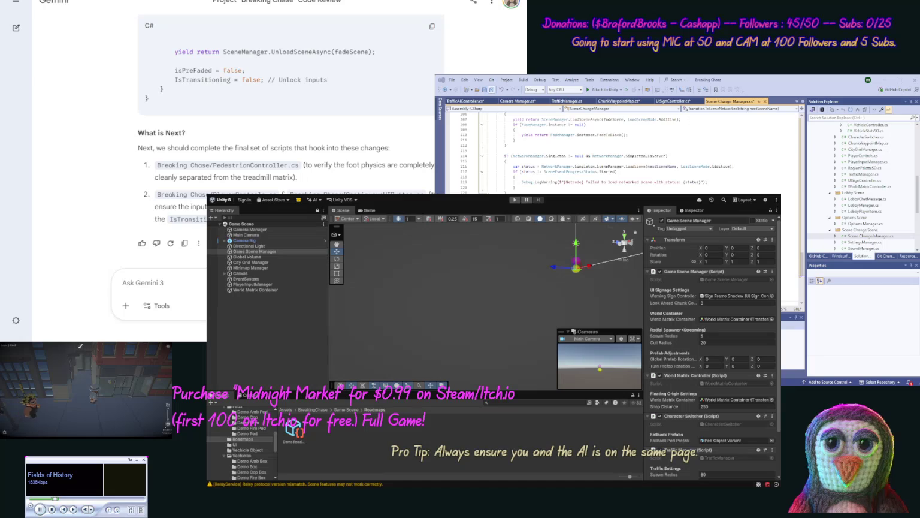
{"action": "left_click", "coordinate": [493, 93]}
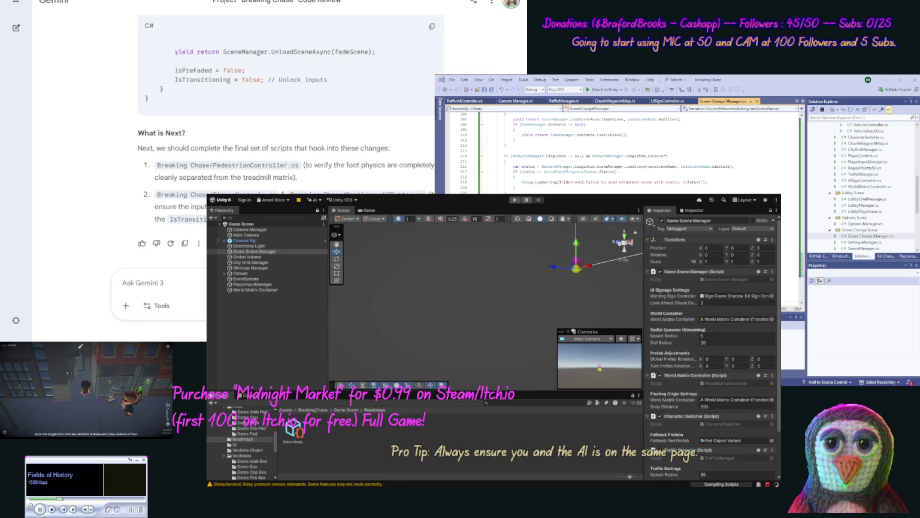
{"action": "type", "text": "next"}
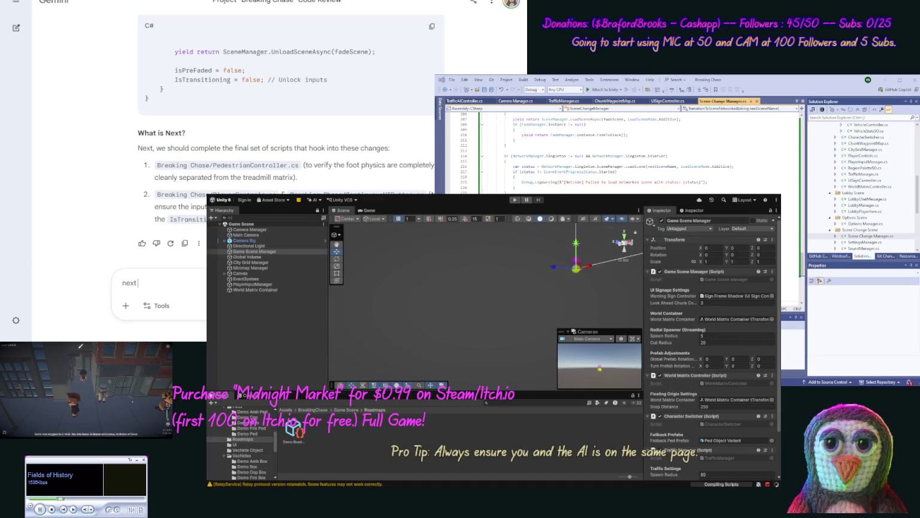
{"action": "type", "text": " files"}
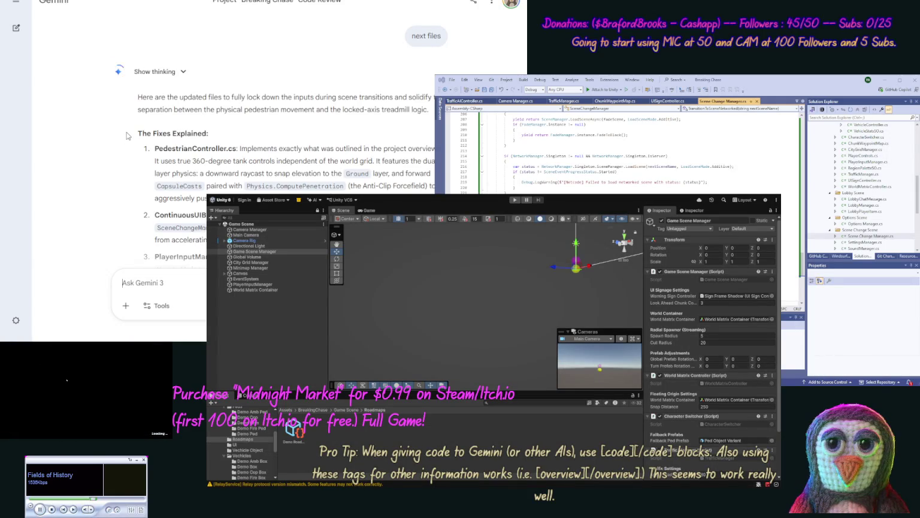
{"action": "scroll", "coordinate": [122, 159], "scroll_direction": "down", "scroll_amount": 3}
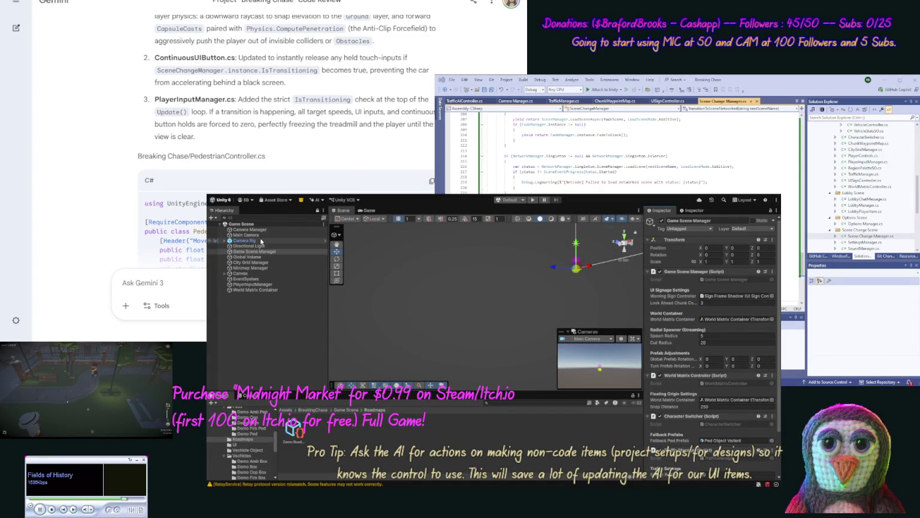
Frame the UI Canvas in the Scene view and enlarge it to show the driving controls
{"action": "double_click", "coordinate": [250, 273]}
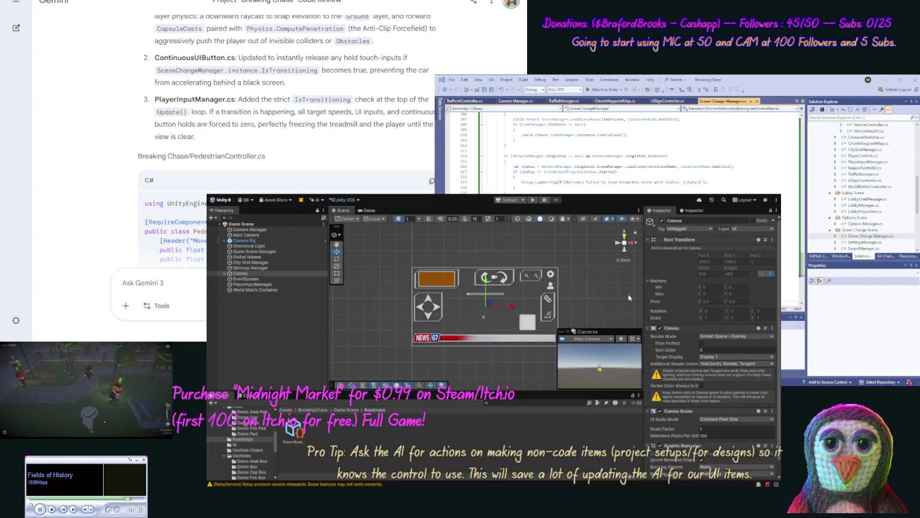
{"action": "left_click_drag", "start_coordinate": [610, 297], "coordinate": [569, 298]}
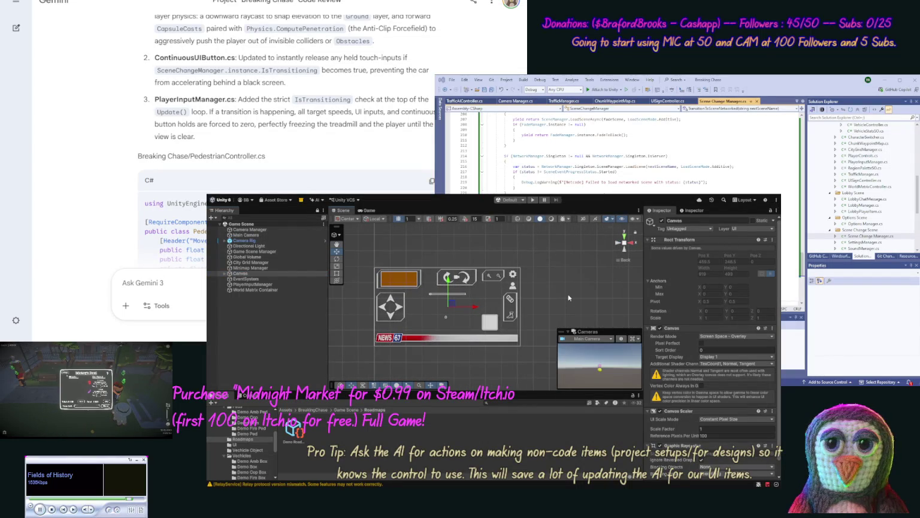
{"action": "scroll", "coordinate": [568, 294], "scroll_direction": "up", "scroll_amount": 3}
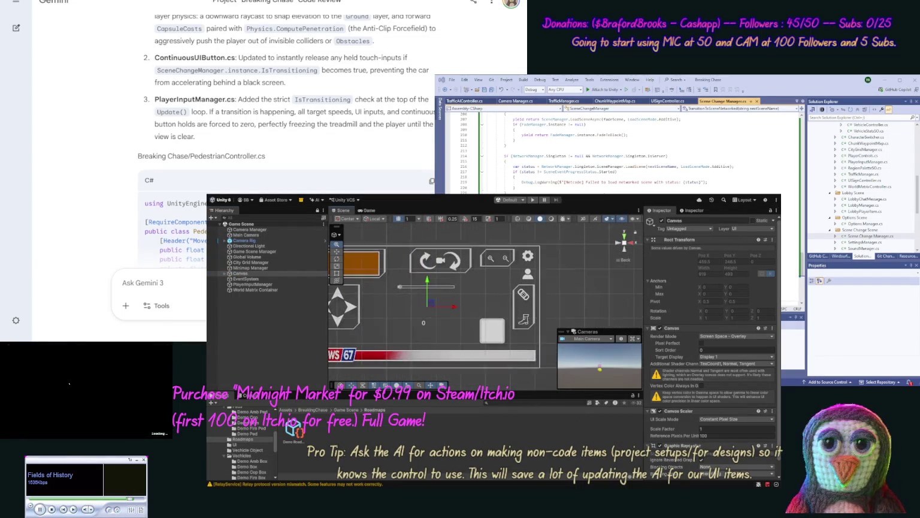
{"action": "left_click_drag", "start_coordinate": [565, 294], "coordinate": [596, 287]}
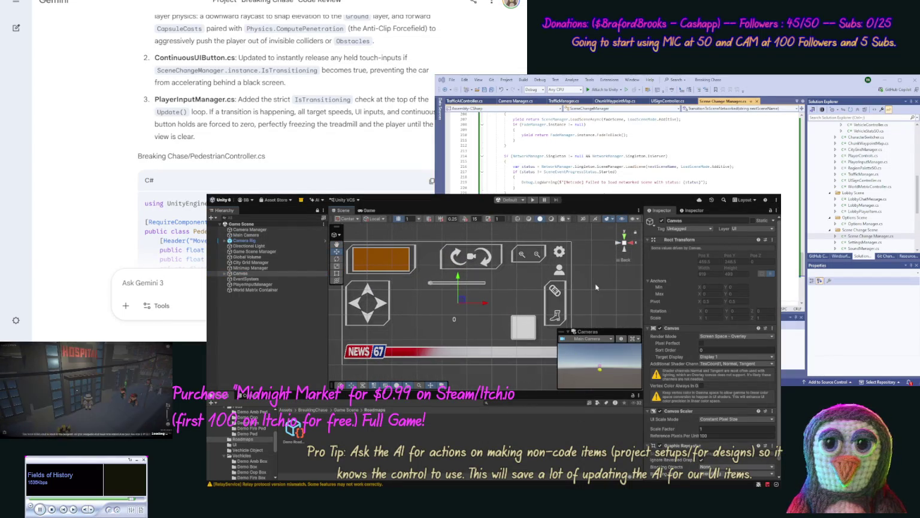
Copy Gemini's updated PedestrianController.cs code and open that script in Visual Studio
{"action": "left_click", "coordinate": [431, 182]}
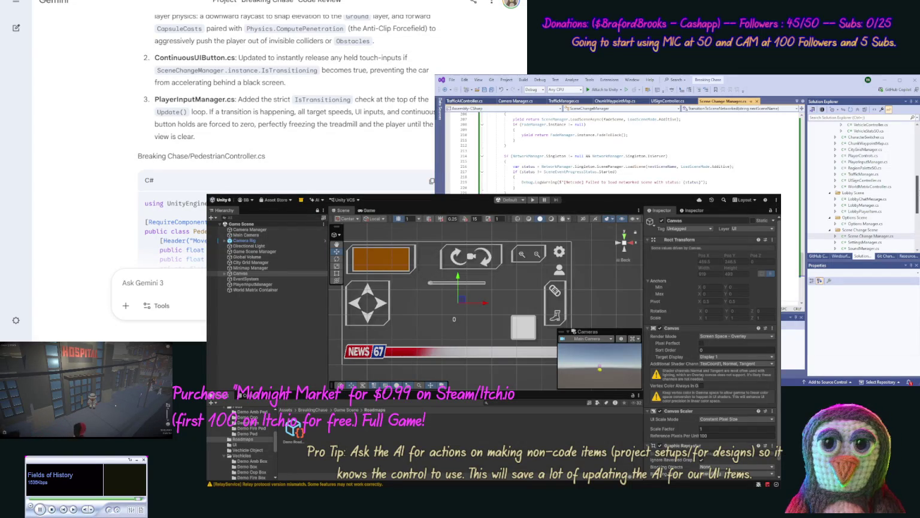
{"action": "mouse_move", "coordinate": [917, 193]}
{"action": "left_mouse_down"}
{"action": "mouse_move", "coordinate": [915, 219]}
{"action": "mouse_move", "coordinate": [918, 186]}
{"action": "left_mouse_up"}
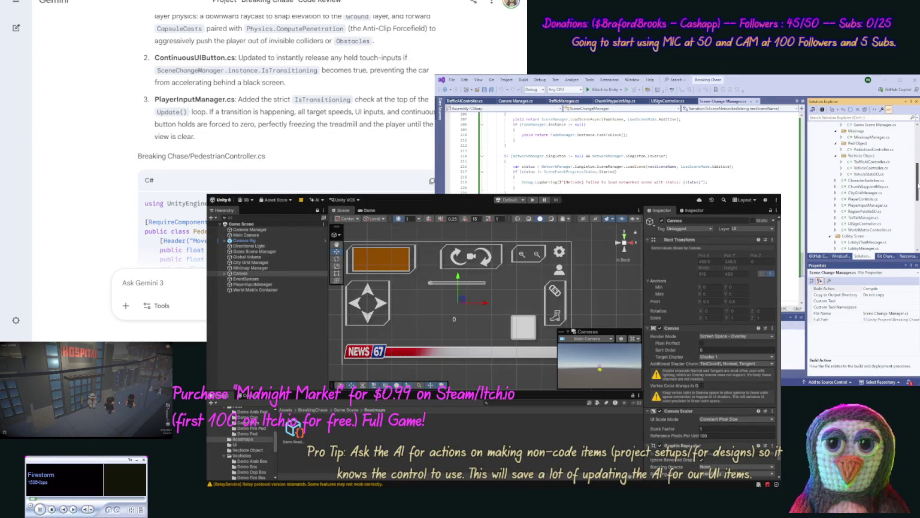
{"action": "double_click", "coordinate": [876, 150]}
Replace all of PedestrianController.cs with Gemini's updated code
{"action": "key", "text": "ctrl+a"}
{"action": "key", "text": "ctrl+v"}
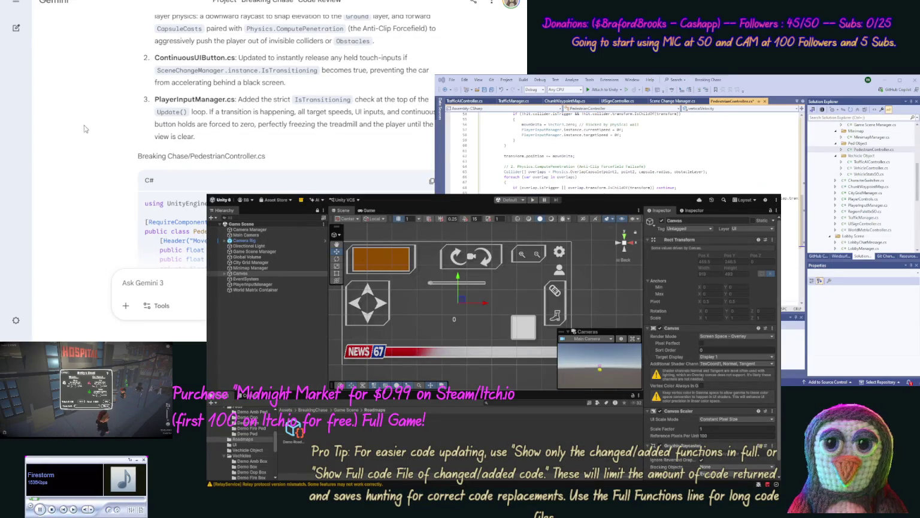
{"action": "scroll", "coordinate": [105, 180], "scroll_direction": "down", "scroll_amount": 15}
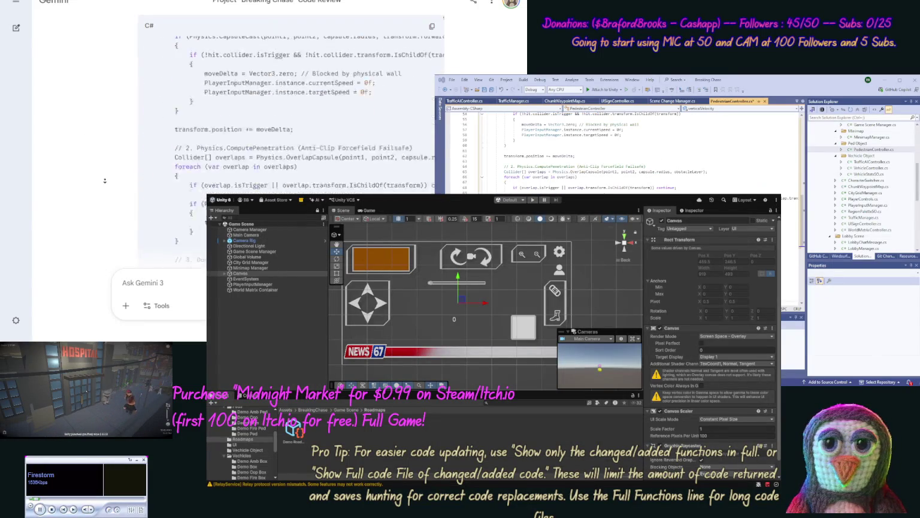
Copy Gemini's new ContinuousUIButton.cs listing with IPointerDownHandler and onContinuousPress
{"action": "scroll", "coordinate": [104, 180], "scroll_direction": "down", "scroll_amount": 4}
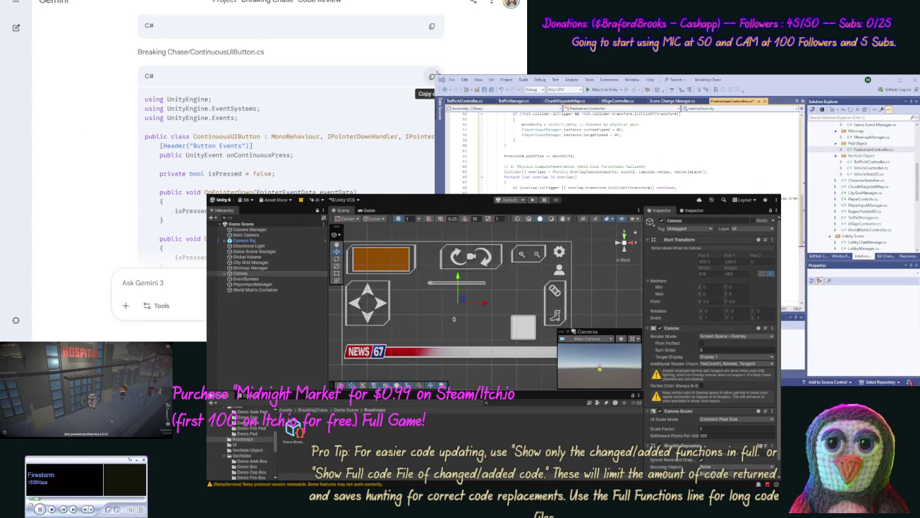
{"action": "left_click", "coordinate": [431, 77]}
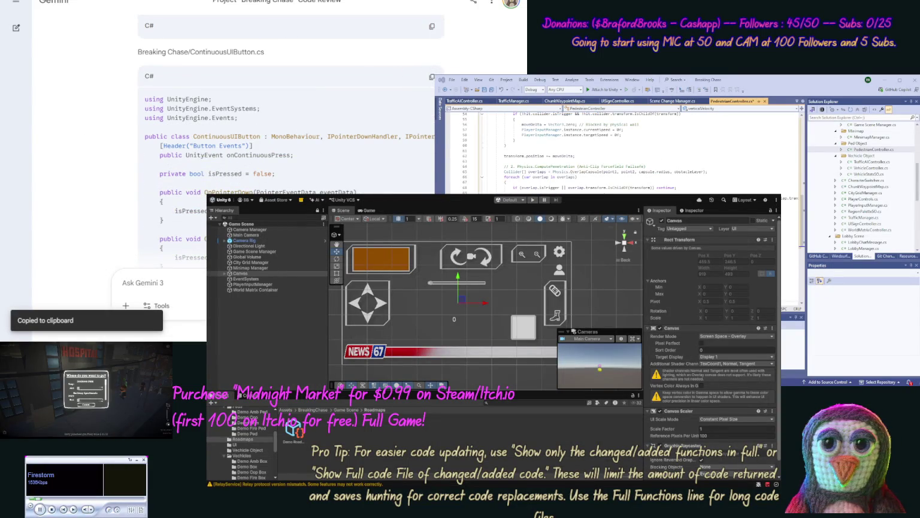
{"action": "mouse_move", "coordinate": [917, 173]}
{"action": "left_mouse_down"}
{"action": "mouse_move", "coordinate": [918, 203]}
{"action": "mouse_move", "coordinate": [917, 159]}
{"action": "mouse_move", "coordinate": [917, 174]}
{"action": "left_mouse_up"}
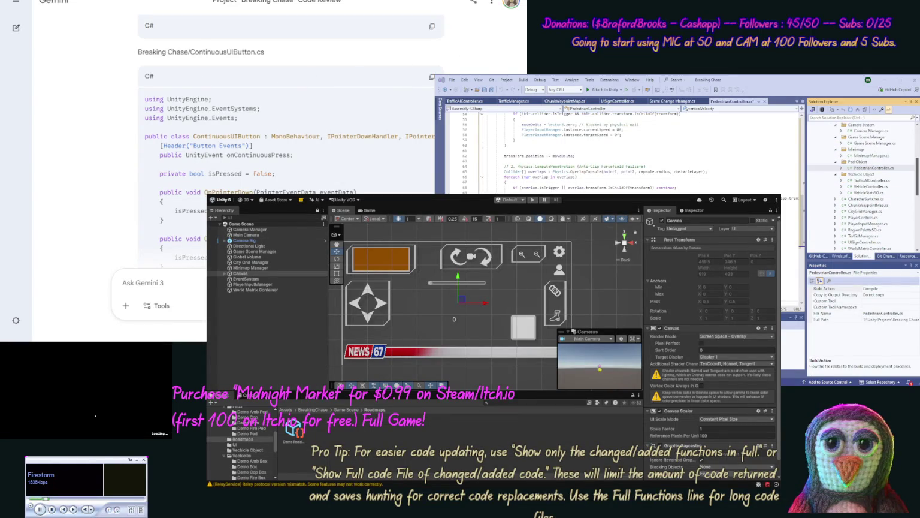
{"action": "scroll", "coordinate": [882, 149], "scroll_direction": "up", "scroll_amount": 5}
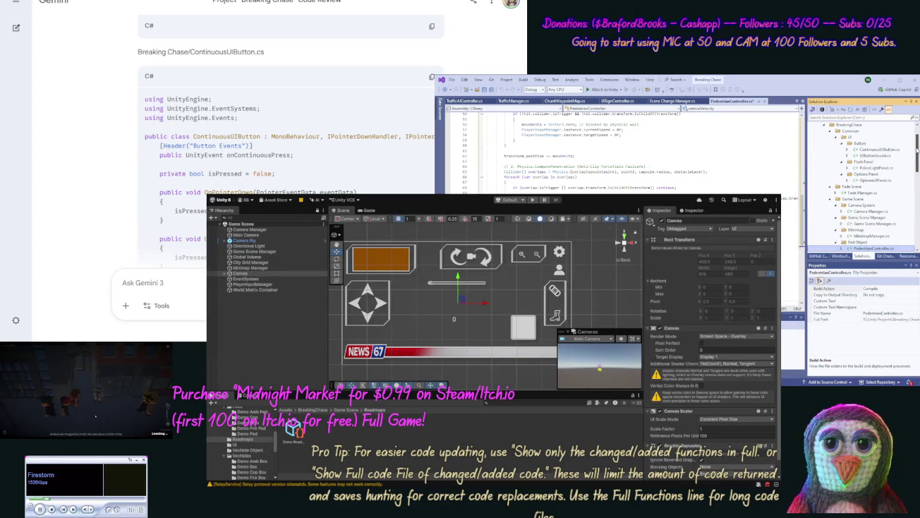
Overwrite ContinuousUIButton.cs with Gemini's version that adds a fireRate setting and timer
{"action": "double_click", "coordinate": [880, 149]}
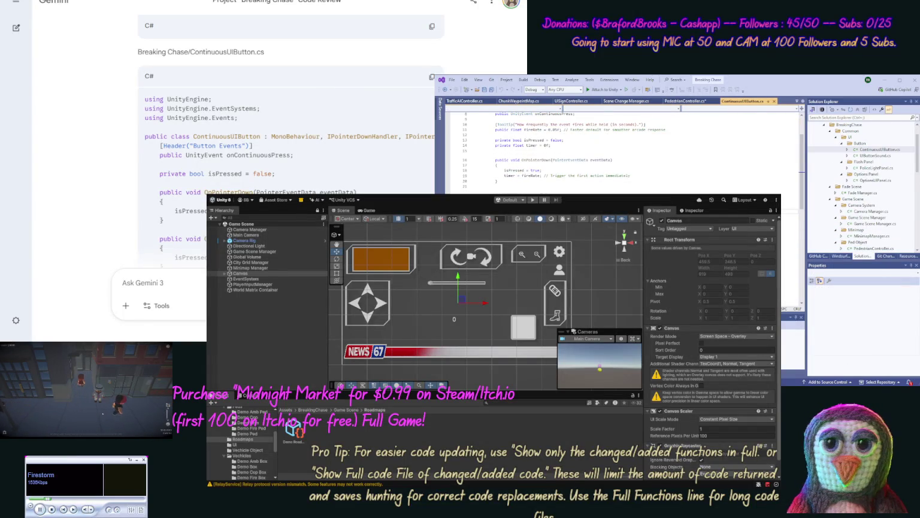
{"action": "key", "text": "ctrl+a"}
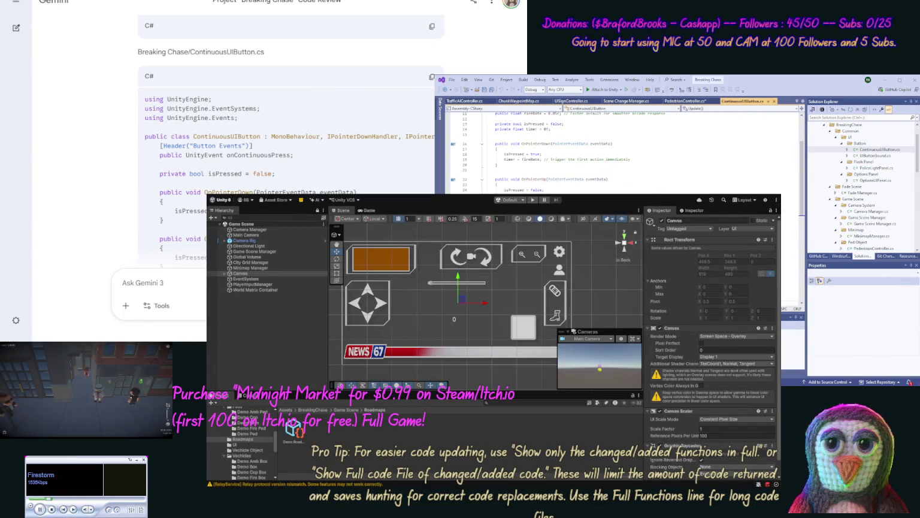
{"action": "key", "text": "ctrl+v"}
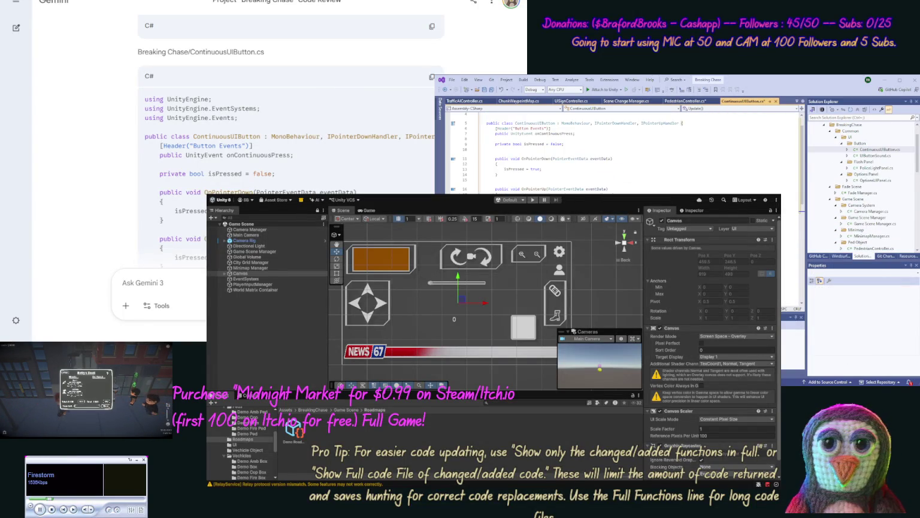
{"action": "scroll", "coordinate": [803, 215], "scroll_direction": "down", "scroll_amount": 2}
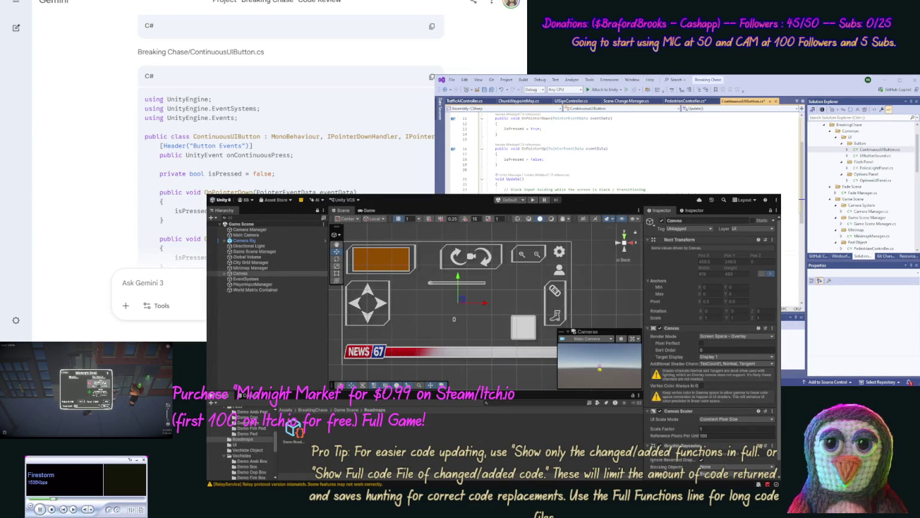
{"action": "key", "text": "ctrl+a"}
{"action": "key", "text": "ctrl+v"}
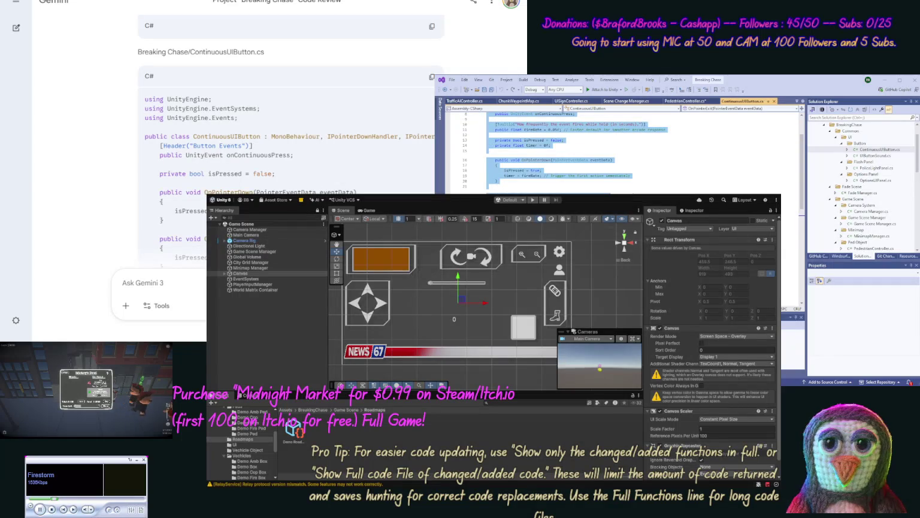
Draft an unsent Gemini prompt 'update … [/code] for this change.' enclosing the button code
{"action": "left_click", "coordinate": [188, 274]}
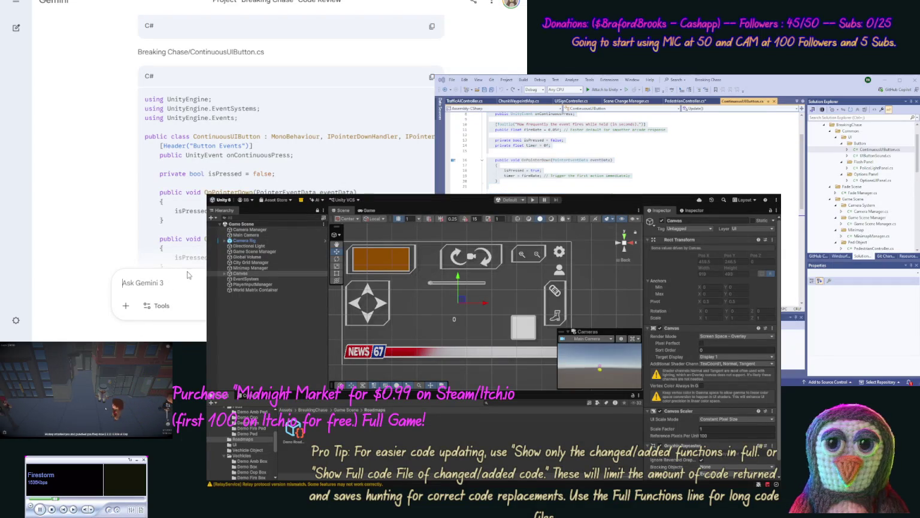
{"action": "type", "text": "update [code"}
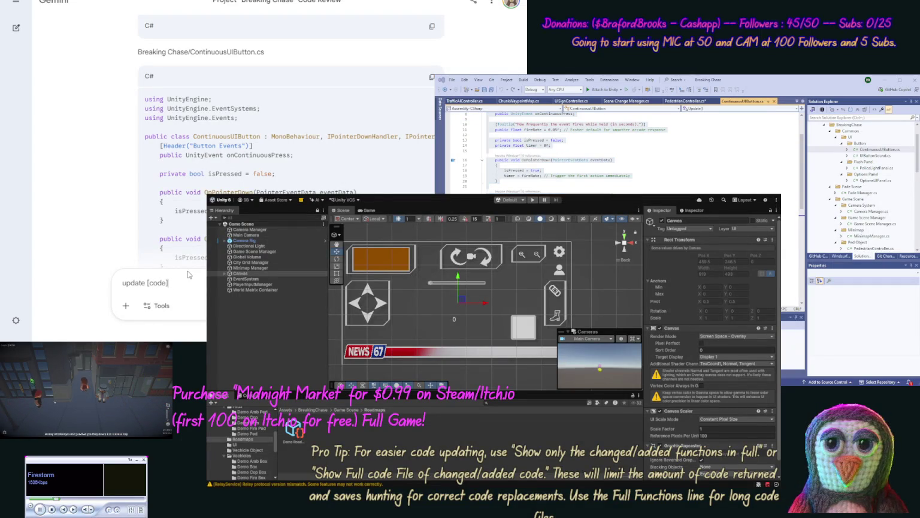
{"action": "key", "text": "ctrl+v"}
{"action": "type", "text": "[/c"}
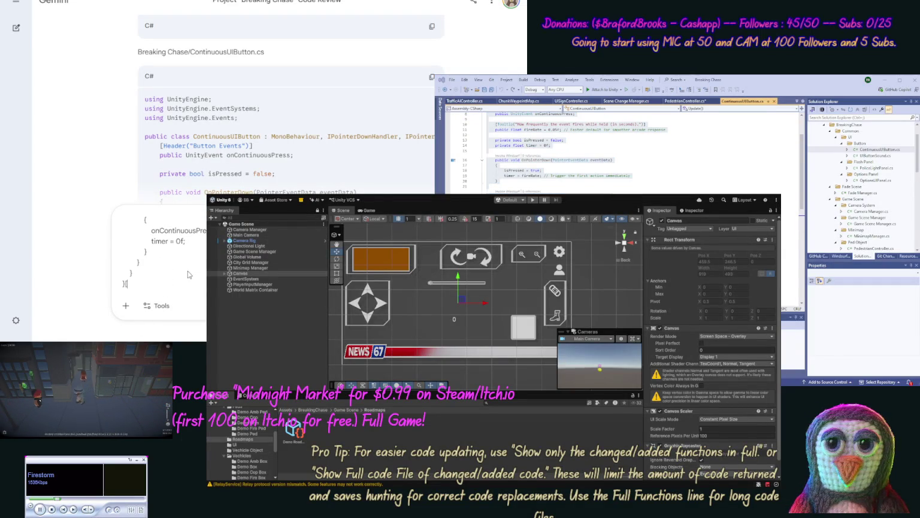
{"action": "type", "text": "ode] for this change."}
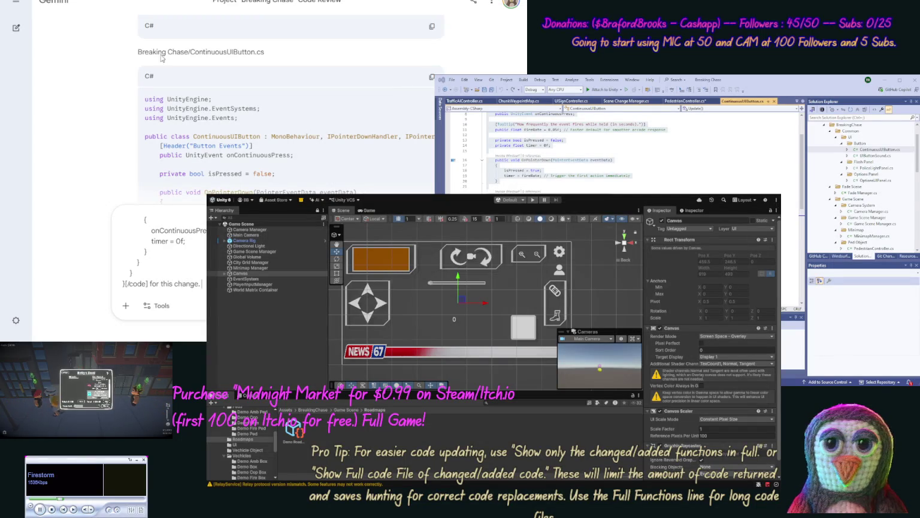
{"action": "key", "text": "ctrl+Tab"}
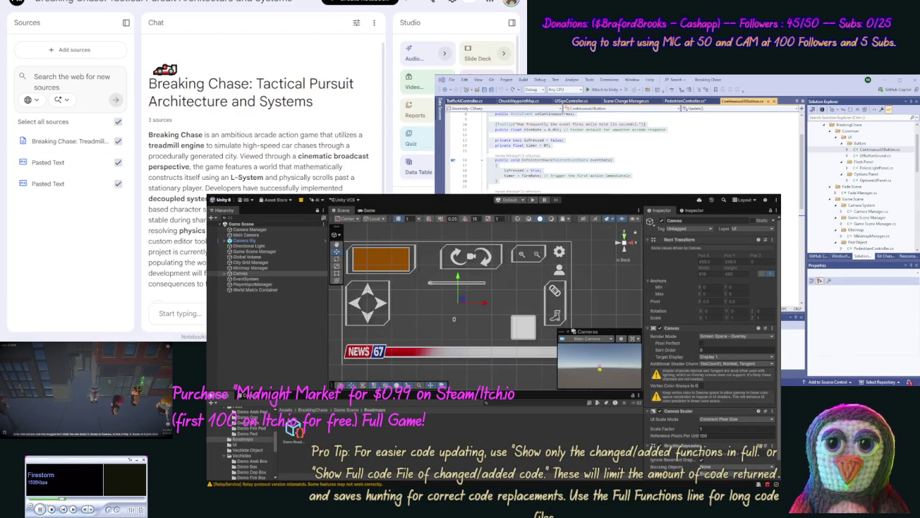
Scroll the Breaking Chase notebook's Studio panel, then return to the Gemini draft prompt
{"action": "scroll", "coordinate": [420, 120], "scroll_direction": "down", "scroll_amount": 3}
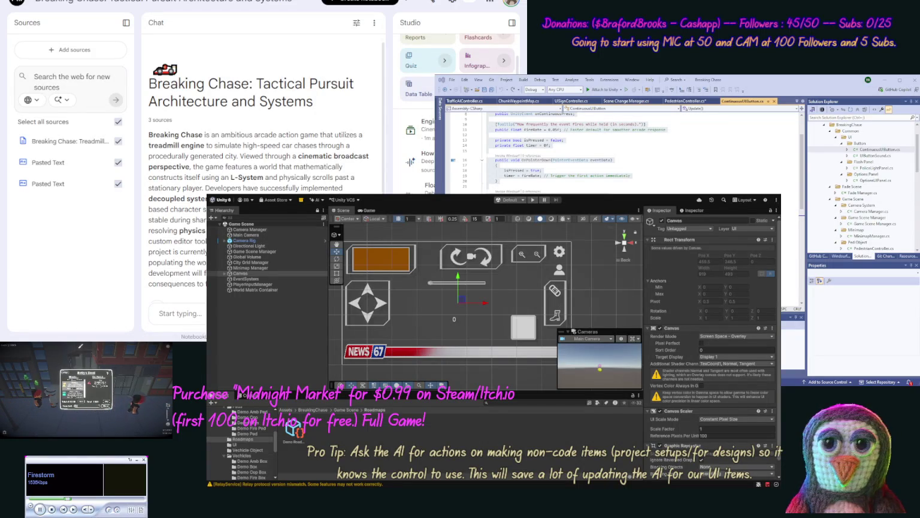
{"action": "key", "text": "ctrl+a"}
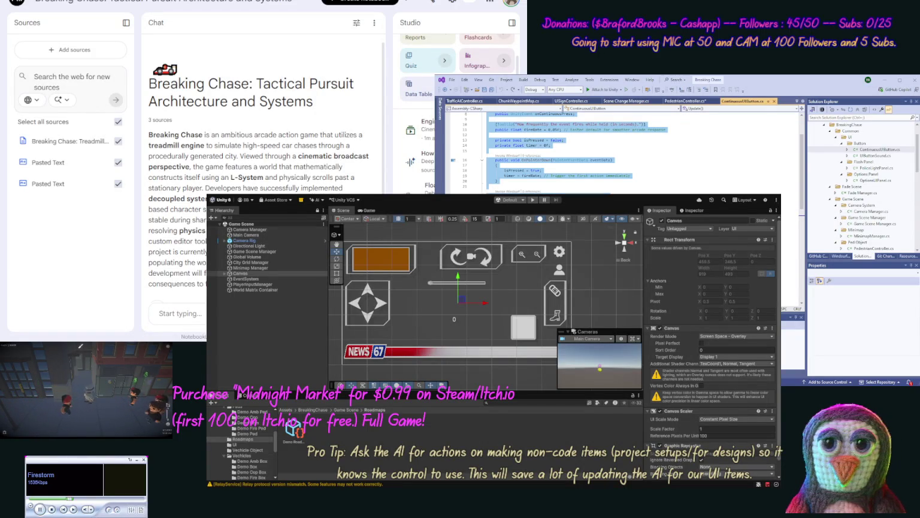
{"action": "left_click", "coordinate": [349, 375]}
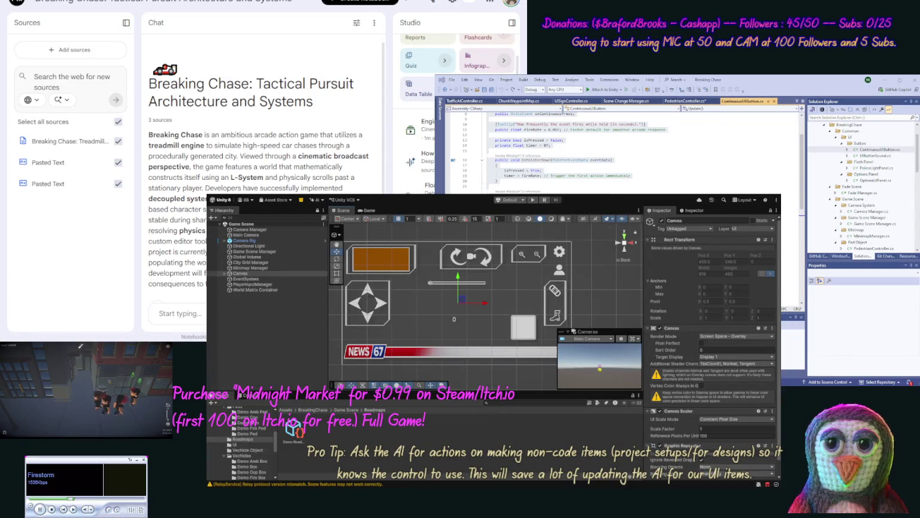
{"action": "key", "text": "alt+Tab"}
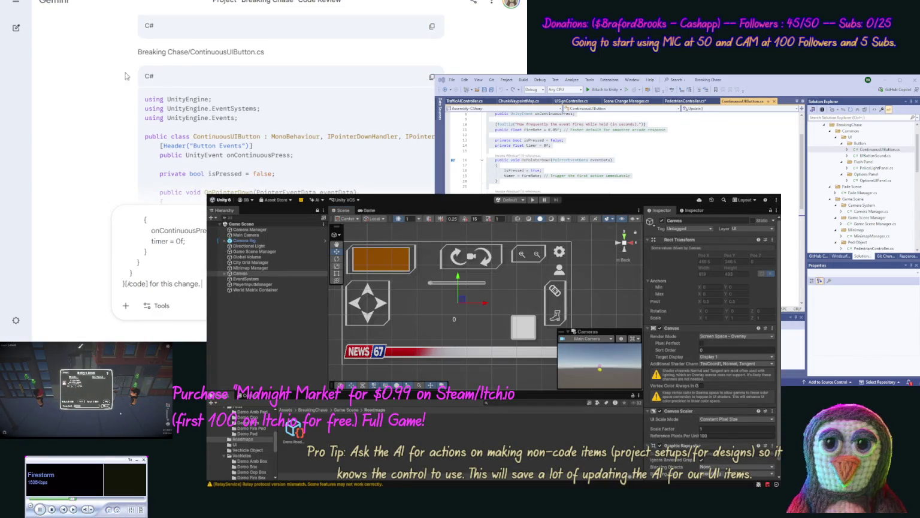
Copy Gemini's updated PlayerInputManager code
{"action": "scroll", "coordinate": [111, 76], "scroll_direction": "down", "scroll_amount": 15}
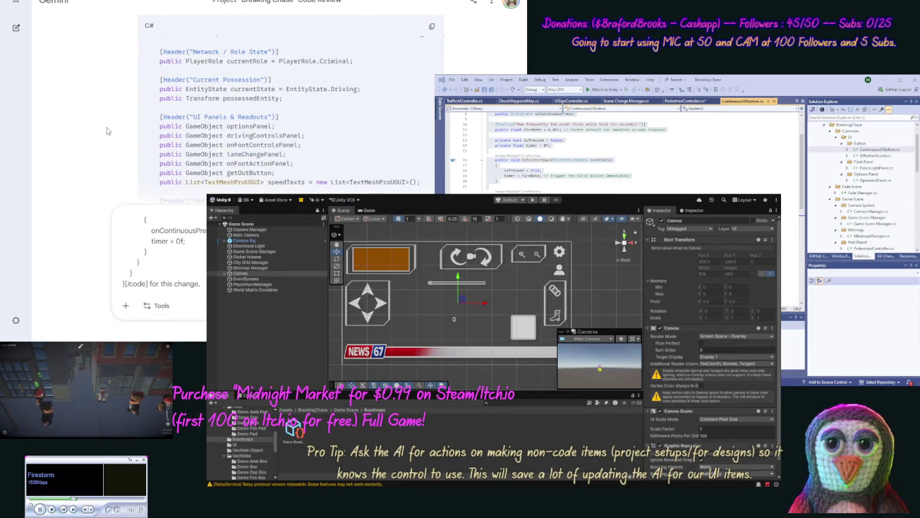
{"action": "scroll", "coordinate": [108, 120], "scroll_direction": "up", "scroll_amount": 3}
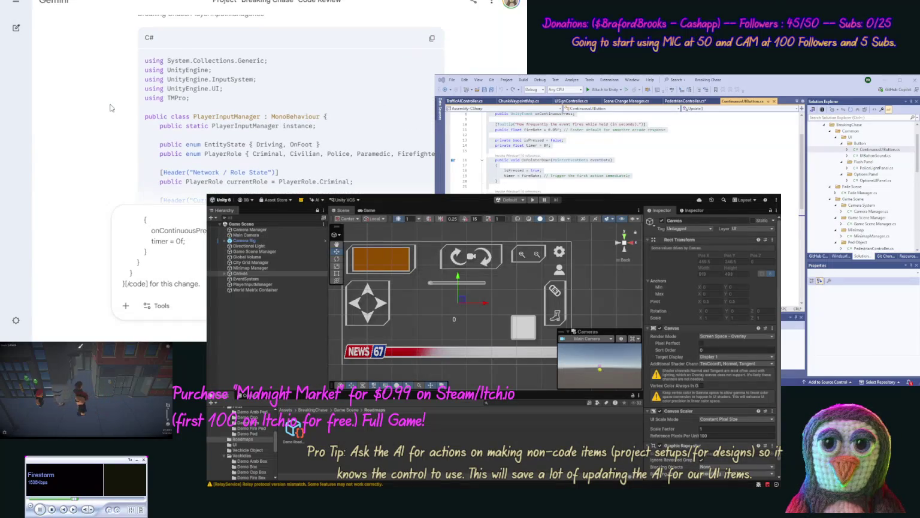
{"action": "left_click", "coordinate": [431, 37]}
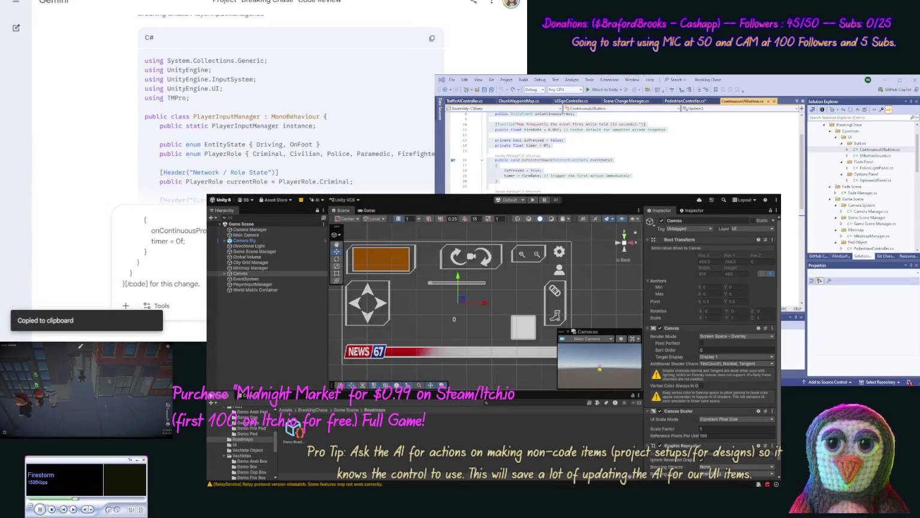
{"action": "key", "text": "ctrl+a"}
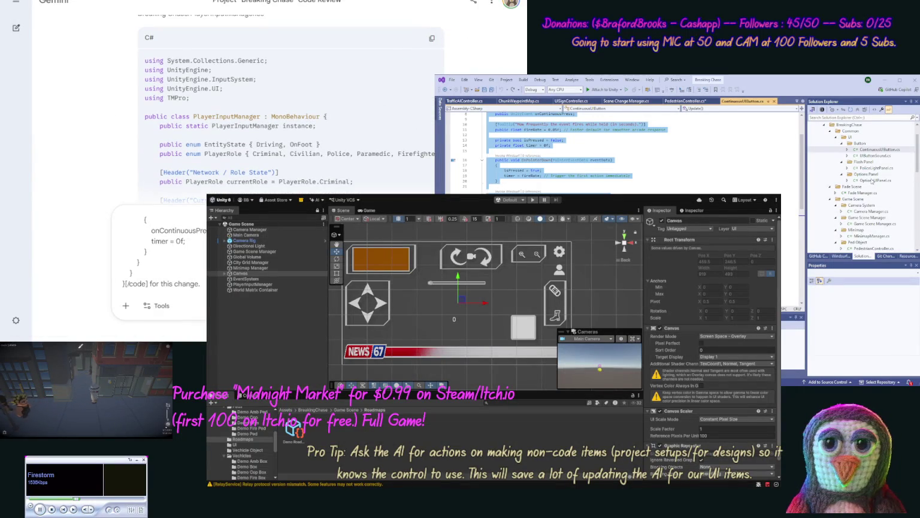
Open PlayerInputManager.cs from the Solution Explorer file tree
{"action": "left_click", "coordinate": [917, 230]}
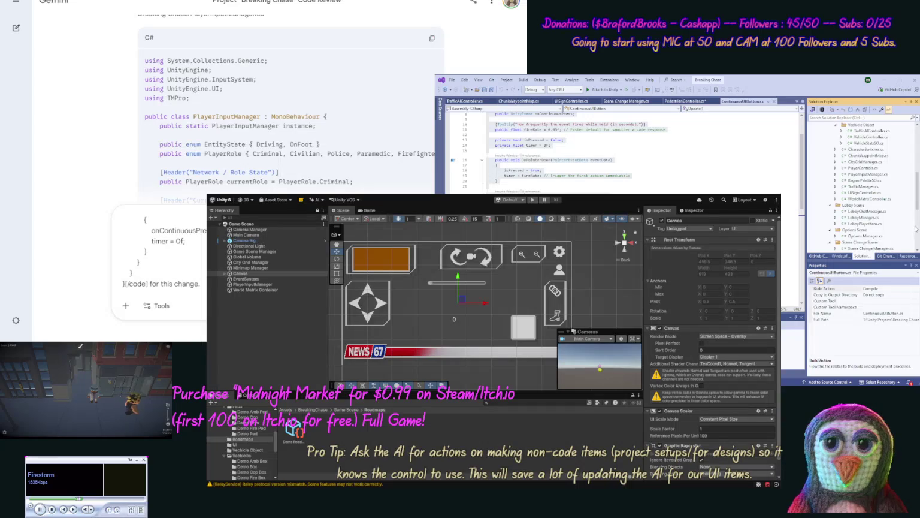
{"action": "scroll", "coordinate": [915, 202], "scroll_direction": "up", "scroll_amount": 1}
{"action": "scroll", "coordinate": [915, 202], "scroll_direction": "up", "scroll_amount": 1}
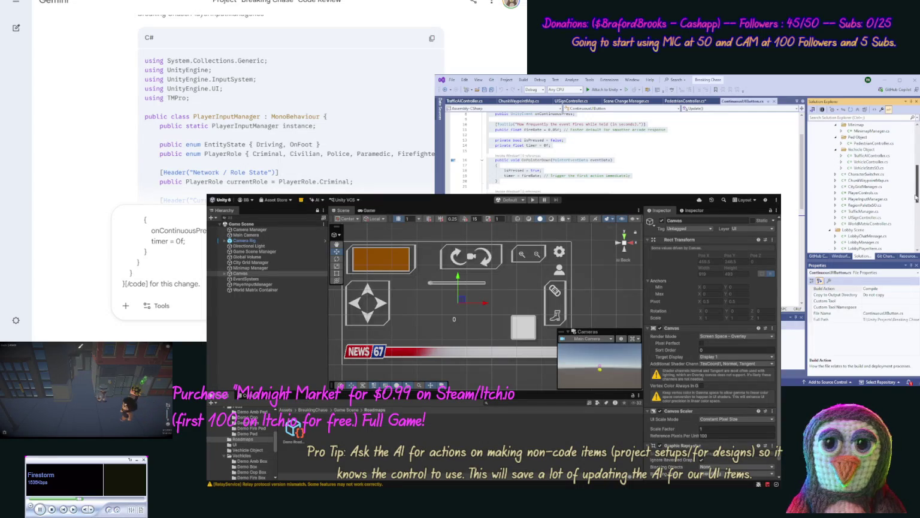
{"action": "left_click", "coordinate": [867, 199]}
{"action": "double_click", "coordinate": [867, 199]}
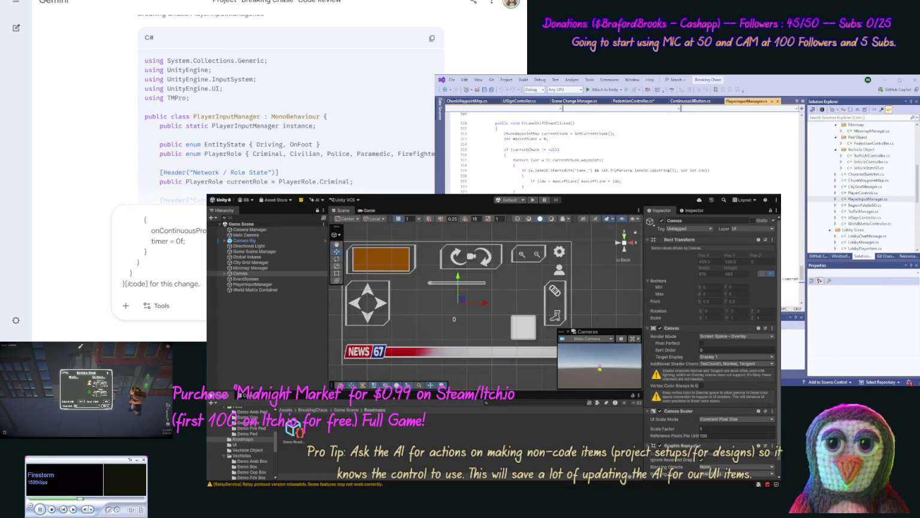
Trigger a Unity recompile and read Gemini's 'What is Next?' naming Fade Manager.cs and Options Manager.cs
{"action": "scroll", "coordinate": [600, 156], "scroll_direction": "down", "scroll_amount": 13}
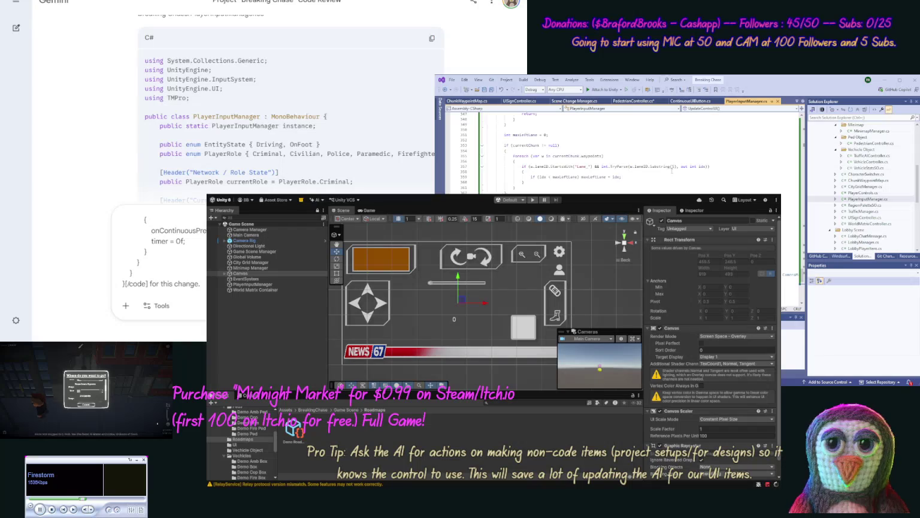
{"action": "left_click", "coordinate": [491, 90]}
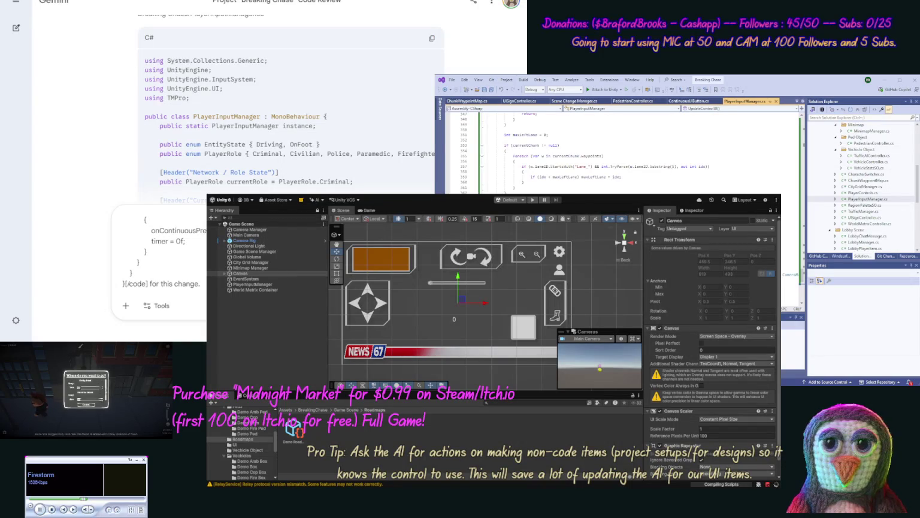
{"action": "scroll", "coordinate": [91, 139], "scroll_direction": "down", "scroll_amount": 10}
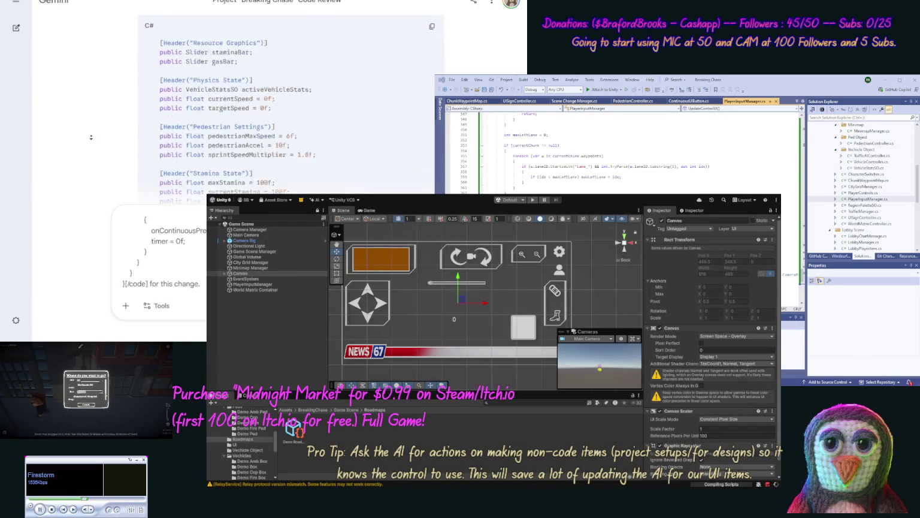
{"action": "scroll", "coordinate": [91, 139], "scroll_direction": "down", "scroll_amount": 10}
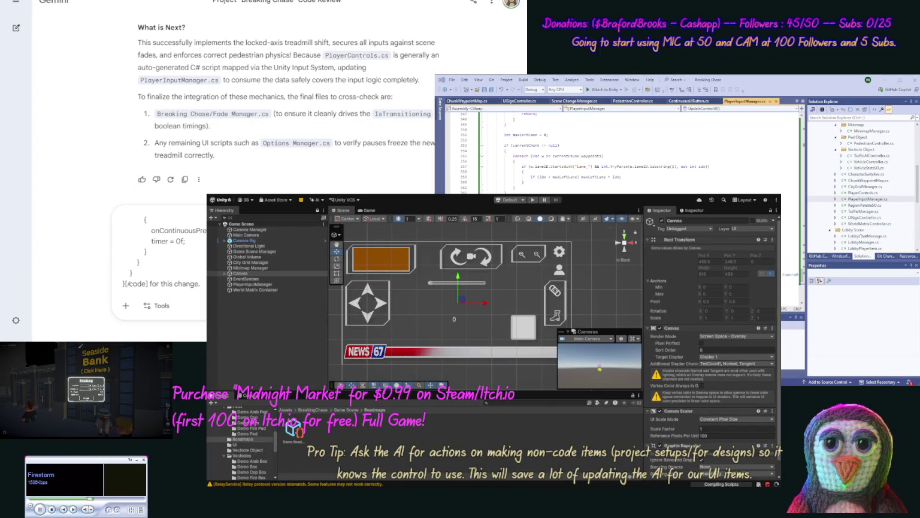
Send the update request with the enclosed ContinuousUIButton code to Gemini
{"action": "key", "text": "Return"}
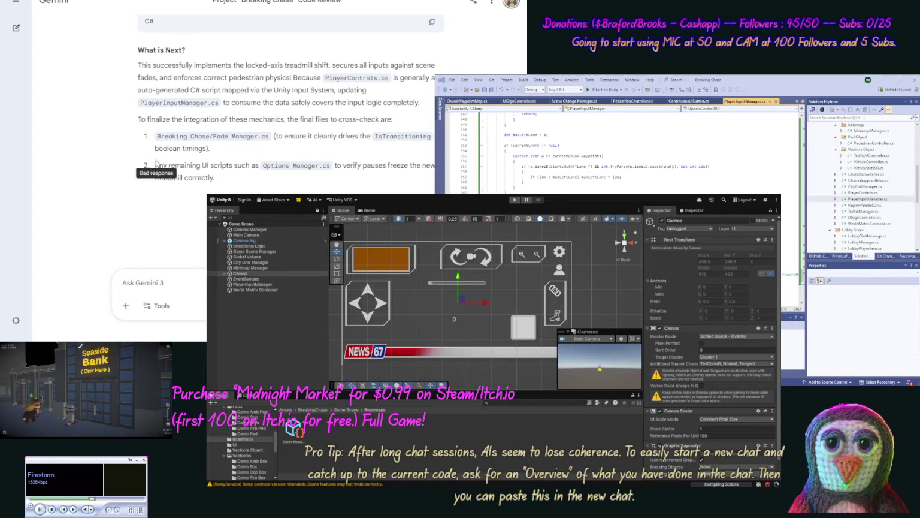
{"action": "key", "text": "ctrl+v"}
{"action": "key", "text": "Return"}
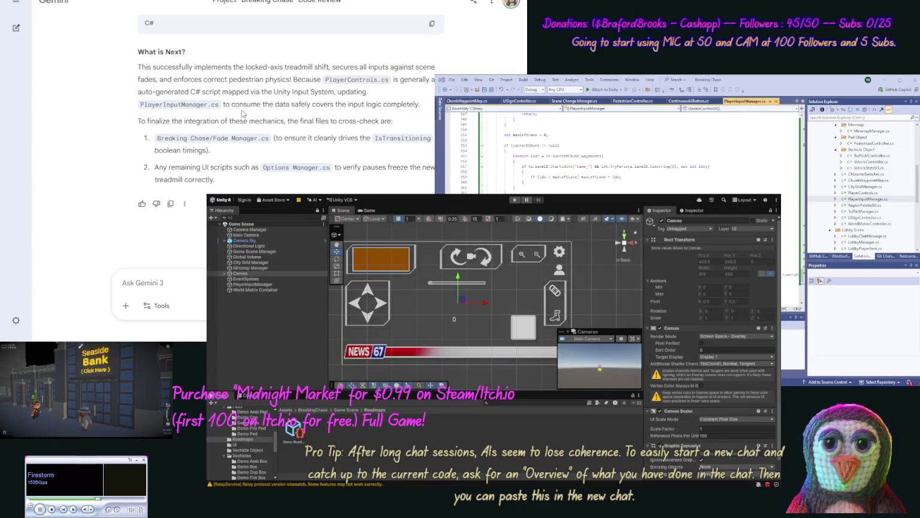
{"action": "scroll", "coordinate": [241, 110], "scroll_direction": "down", "scroll_amount": 10}
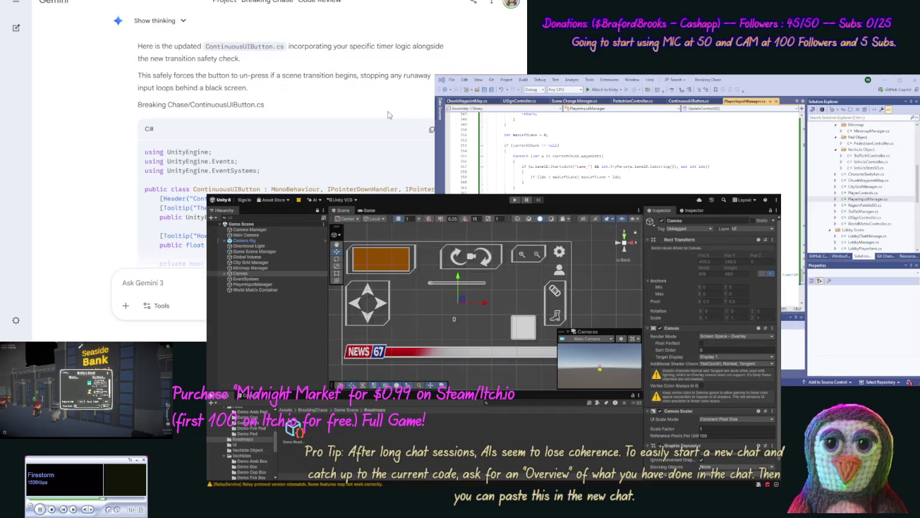
Replace ContinuousUIButton.cs with Gemini's version containing the transition safety check, then draft 'ok next files'
{"action": "left_click", "coordinate": [431, 129]}
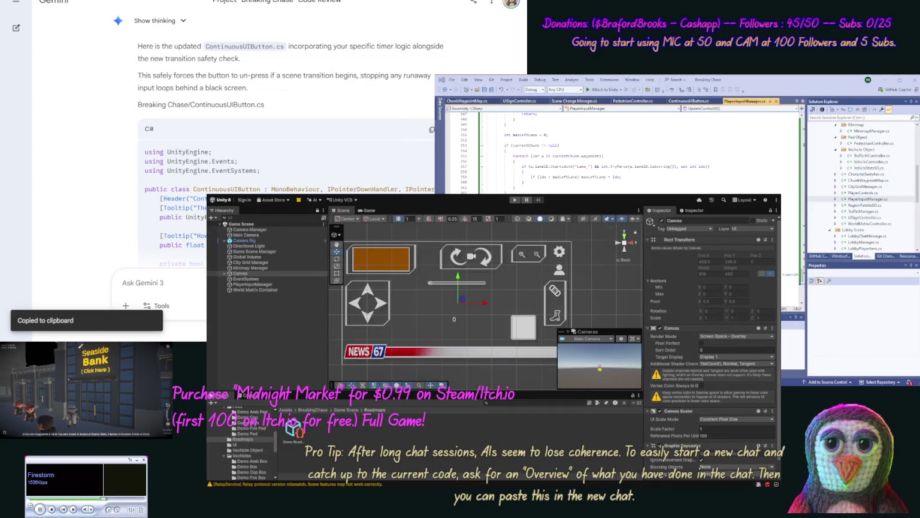
{"action": "left_click", "coordinate": [790, 186]}
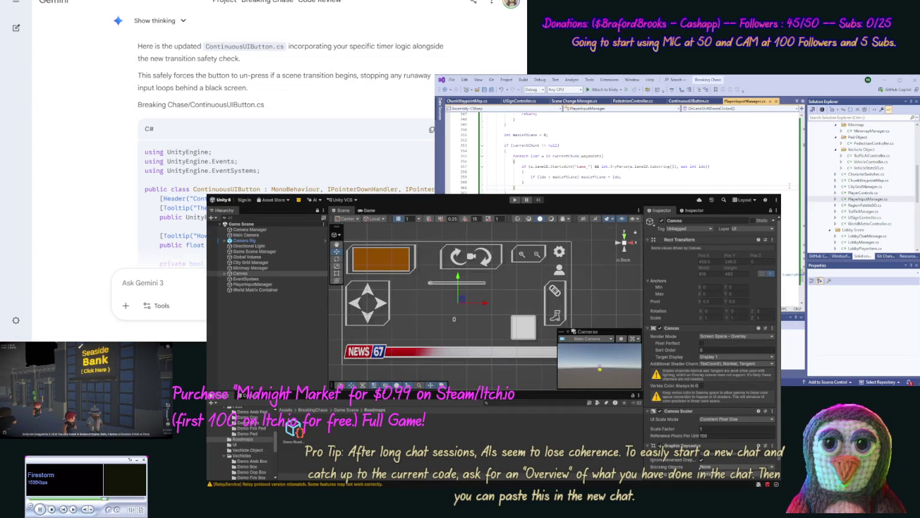
{"action": "key", "text": "ctrl+Tab"}
{"action": "key", "text": "ctrl+a"}
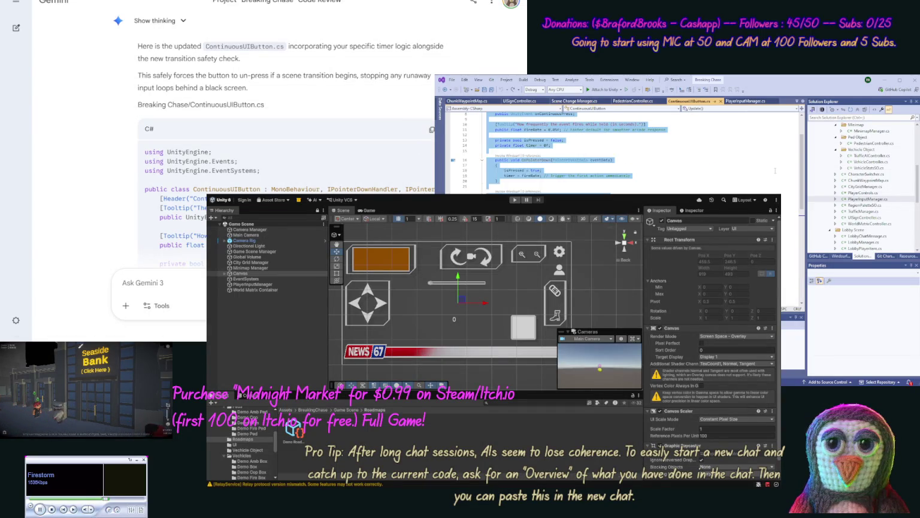
{"action": "key", "text": "ctrl+v"}
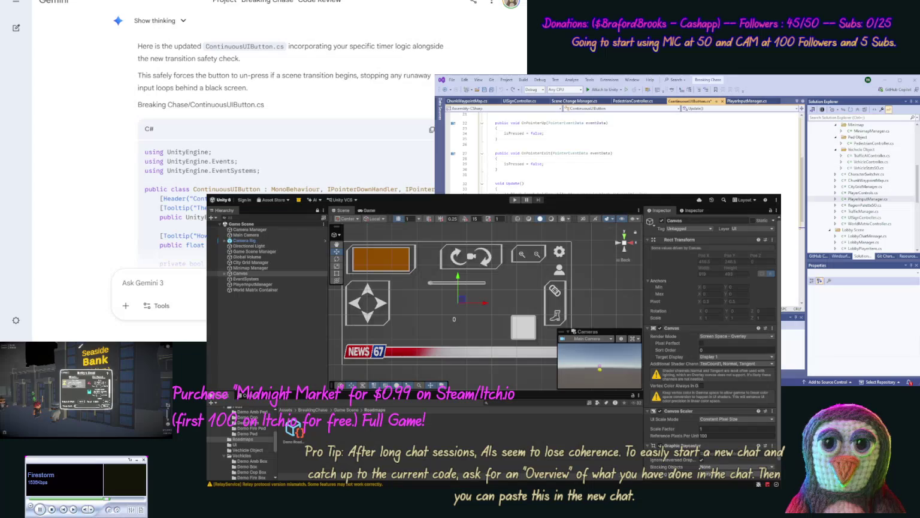
{"action": "scroll", "coordinate": [88, 158], "scroll_direction": "down", "scroll_amount": 15}
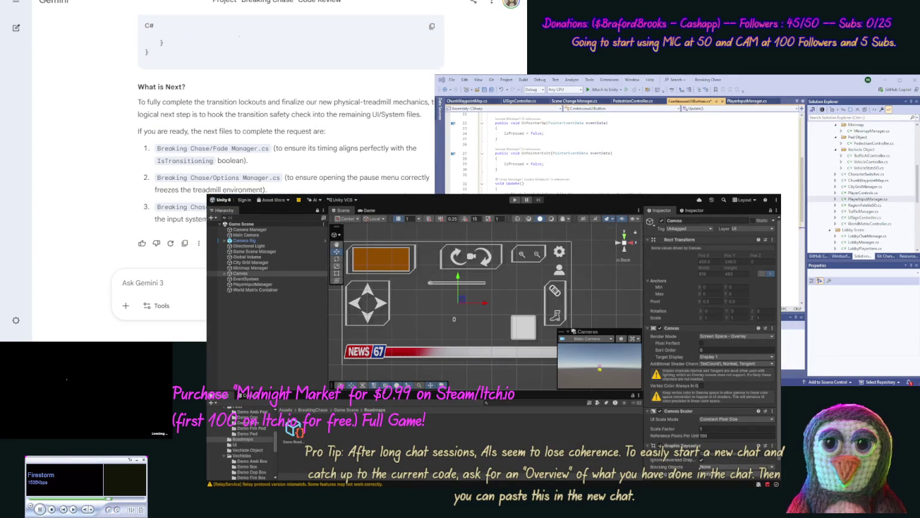
{"action": "type", "text": "ok"}
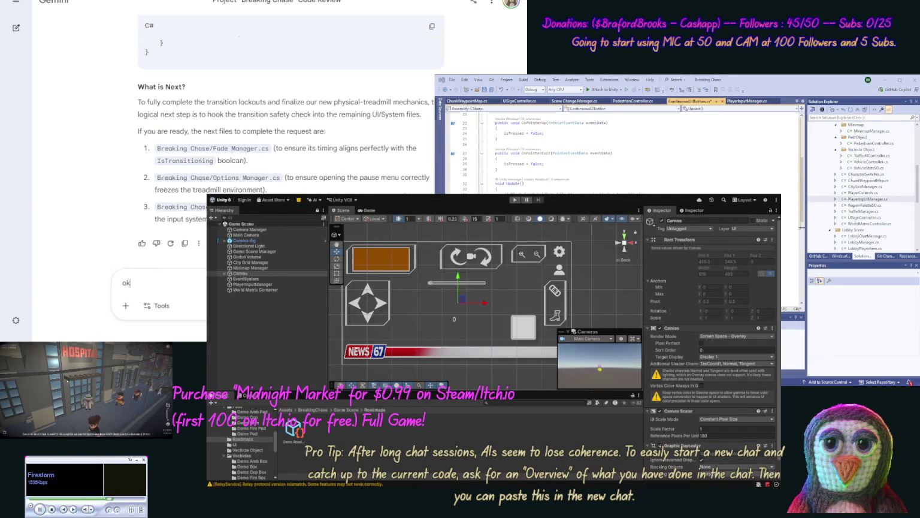
{"action": "type", "text": " next files"}
Send 'ok next files' to get the Fade Manager, Options Manager and PlayerControls fixes
{"action": "key", "text": "Return"}
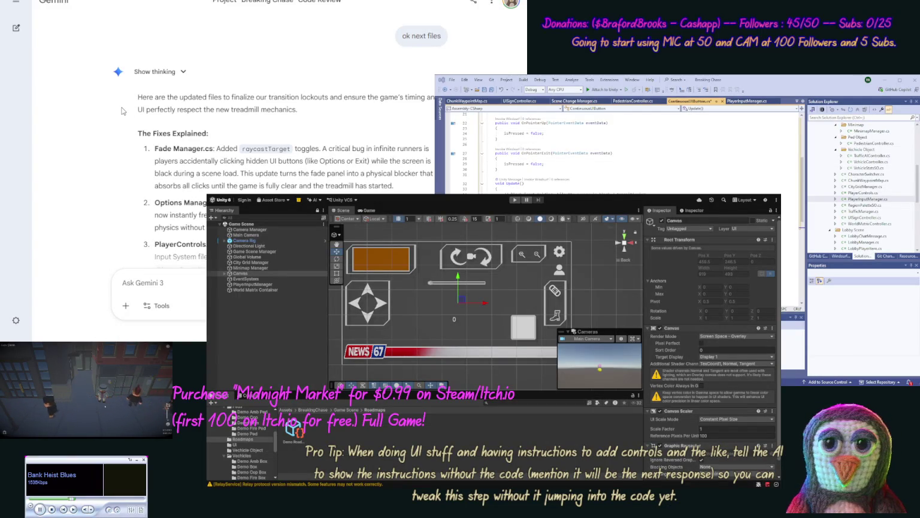
Copy the Breaking Chase/Fade Manager.cs code block from Gemini's reply
{"action": "scroll", "coordinate": [383, 151], "scroll_direction": "down", "scroll_amount": 3}
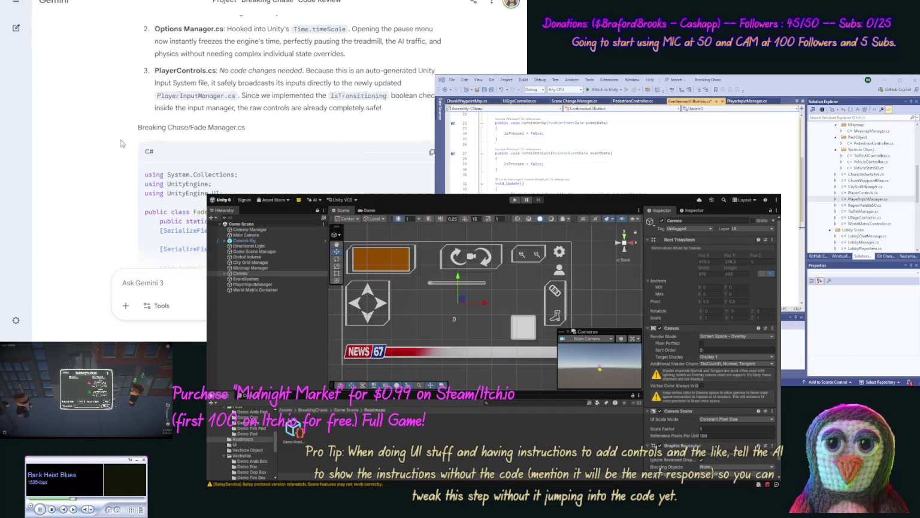
{"action": "left_click", "coordinate": [432, 152]}
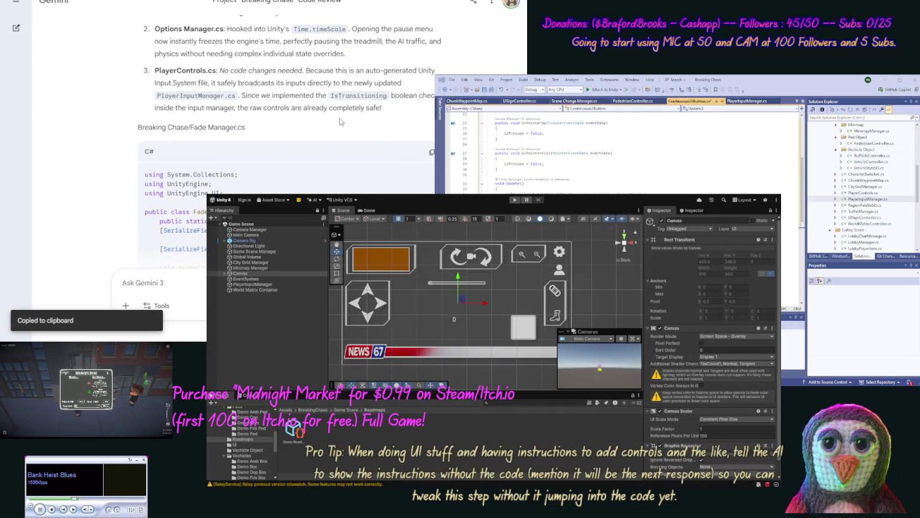
{"action": "scroll", "coordinate": [340, 105], "scroll_direction": "up", "scroll_amount": 1}
{"action": "scroll", "coordinate": [341, 95], "scroll_direction": "up", "scroll_amount": 1}
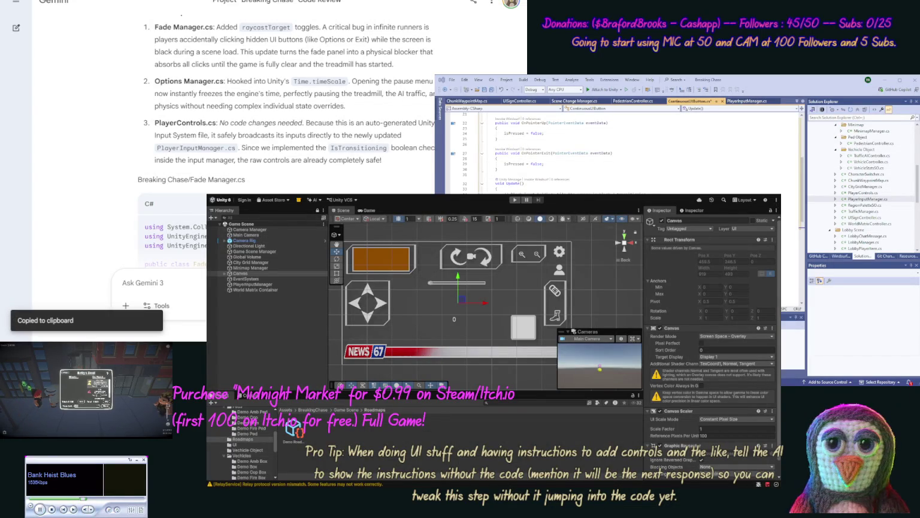
{"action": "scroll", "coordinate": [863, 180], "scroll_direction": "up", "scroll_amount": 5}
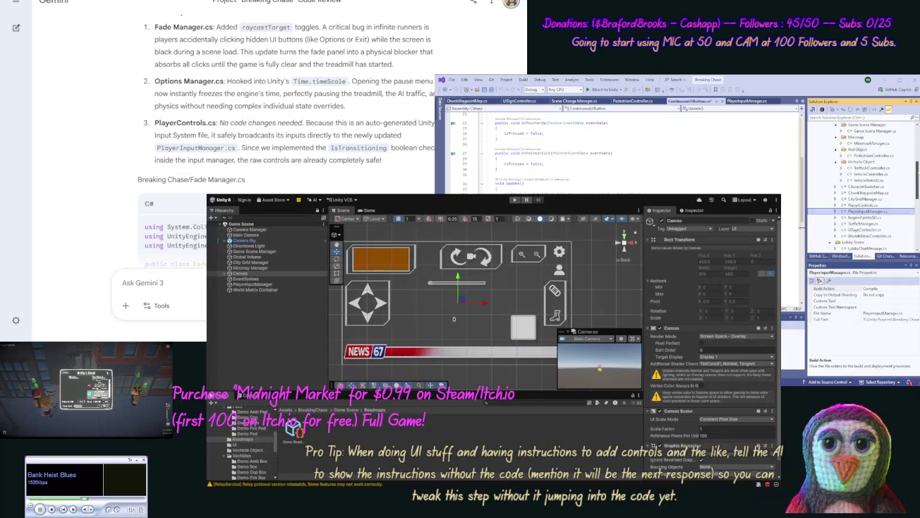
{"action": "scroll", "coordinate": [863, 180], "scroll_direction": "up", "scroll_amount": 1}
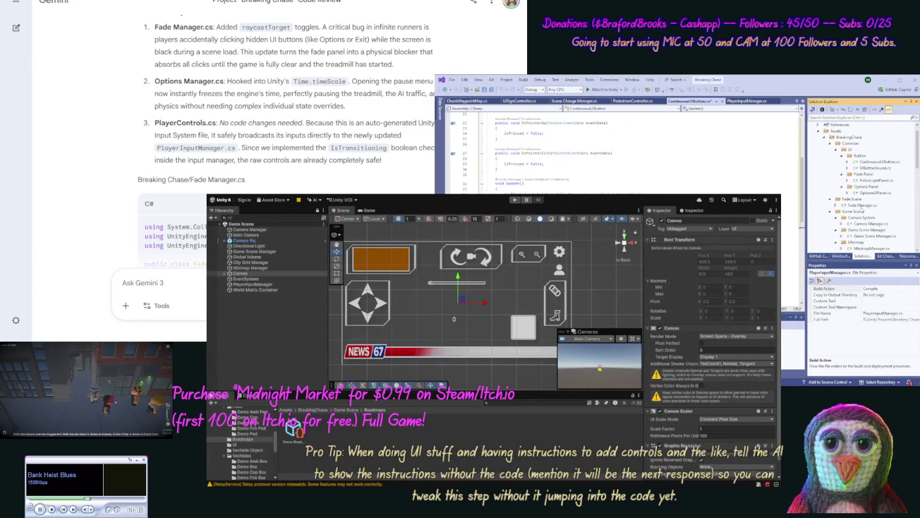
Replace Fade Manager.cs with Gemini's updated code, delete the leftover old fade lines, and save
{"action": "double_click", "coordinate": [862, 206]}
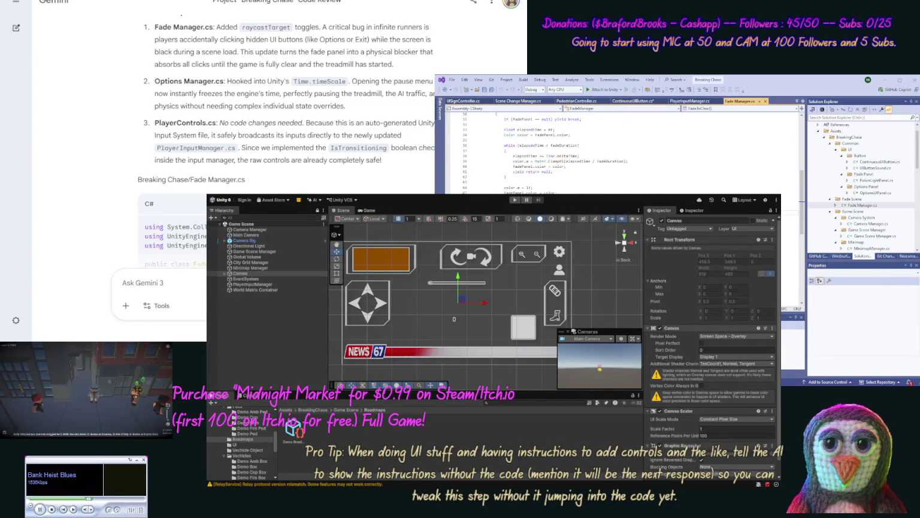
{"action": "key", "text": "ctrl+v"}
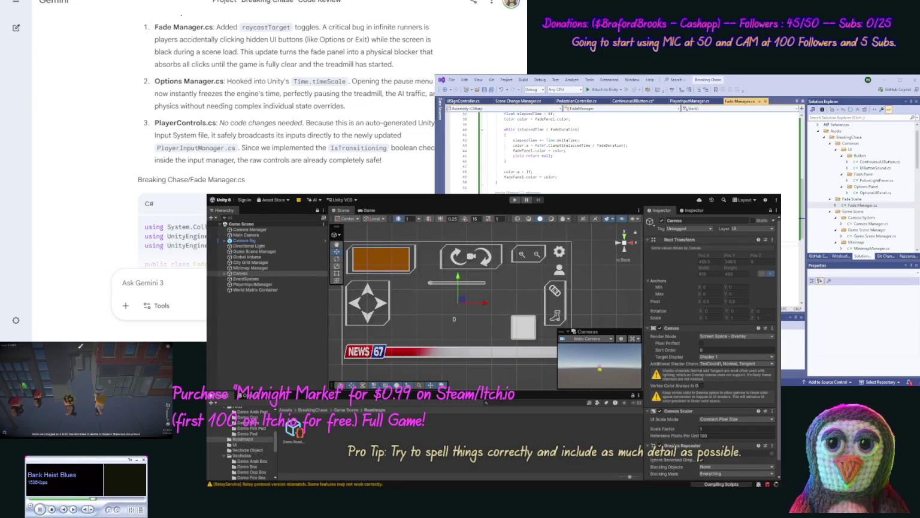
{"action": "left_click_drag", "start_coordinate": [487, 114], "coordinate": [507, 177]}
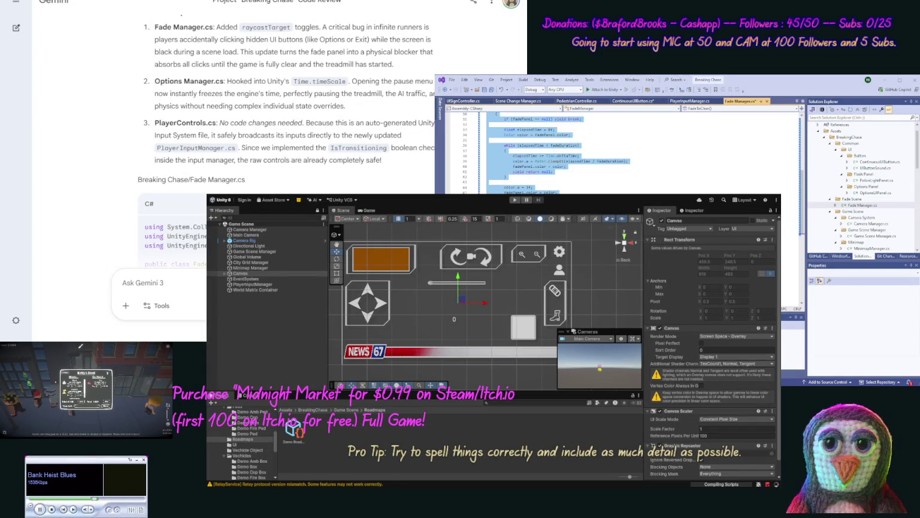
{"action": "key", "text": "Delete"}
{"action": "key", "text": "ctrl+s"}
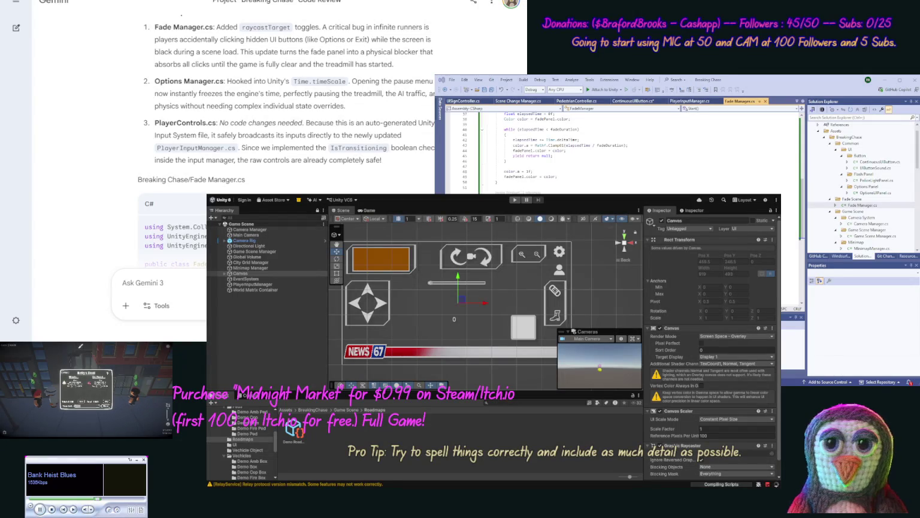
Copy Gemini's updated Options Manager code and paste it over all of Options Manager.cs
{"action": "scroll", "coordinate": [106, 81], "scroll_direction": "down", "scroll_amount": 7}
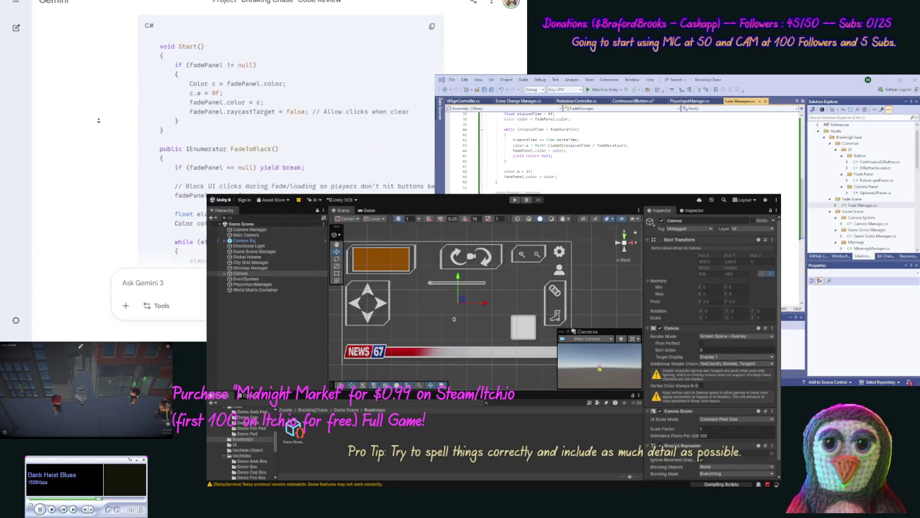
{"action": "scroll", "coordinate": [99, 120], "scroll_direction": "down", "scroll_amount": 6}
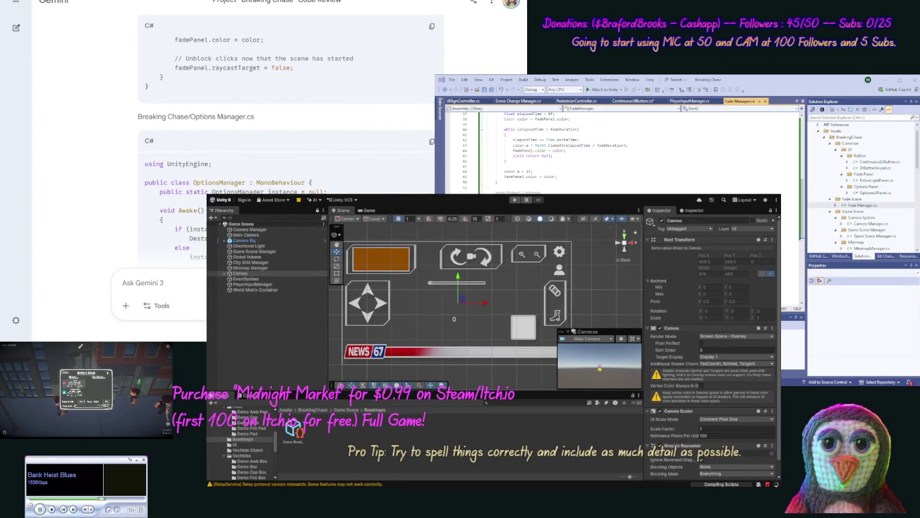
{"action": "left_click", "coordinate": [432, 140]}
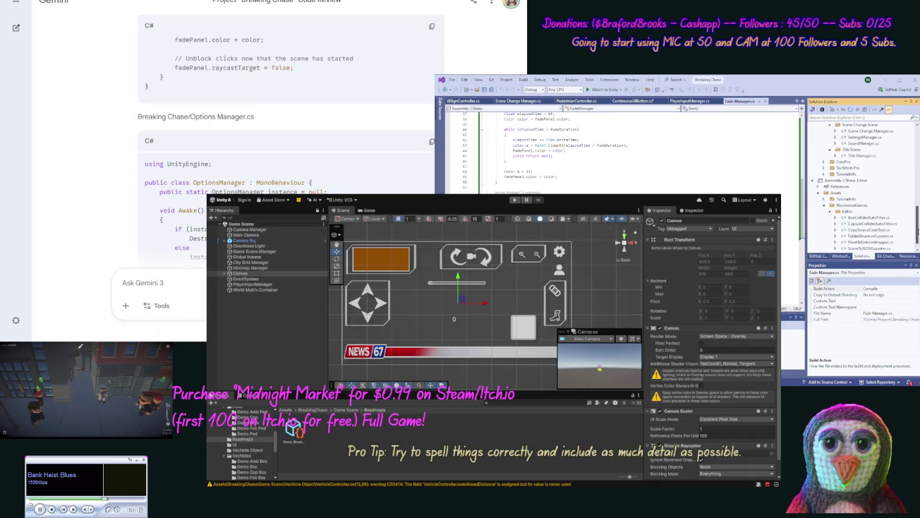
{"action": "scroll", "coordinate": [875, 187], "scroll_direction": "up", "scroll_amount": 3}
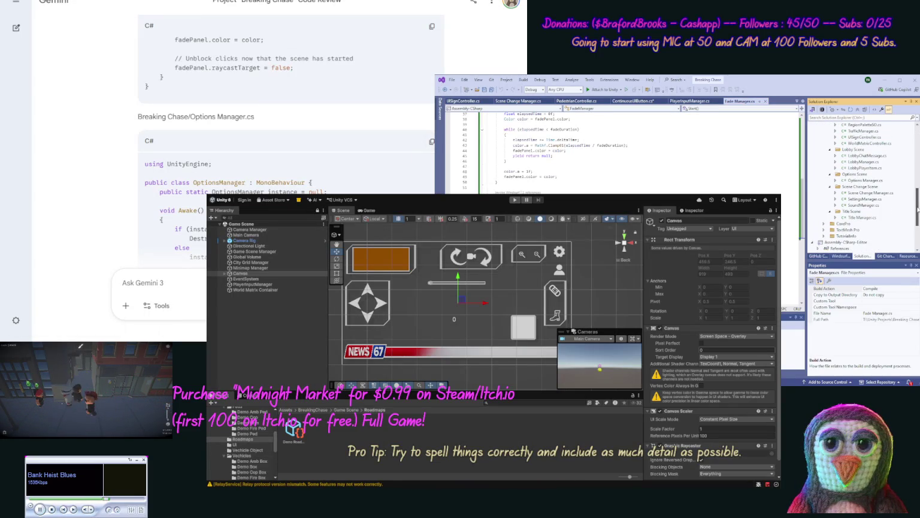
{"action": "double_click", "coordinate": [864, 180]}
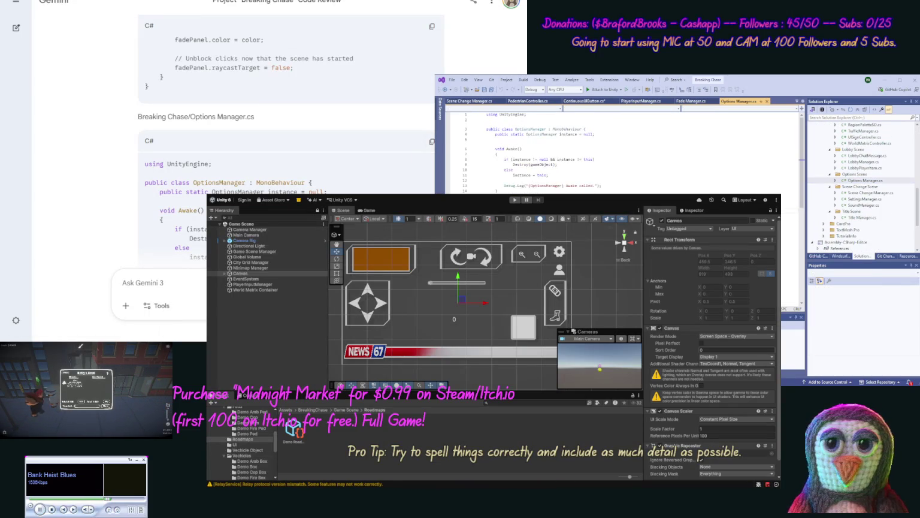
{"action": "key", "text": "ctrl+a"}
{"action": "key", "text": "ctrl+v"}
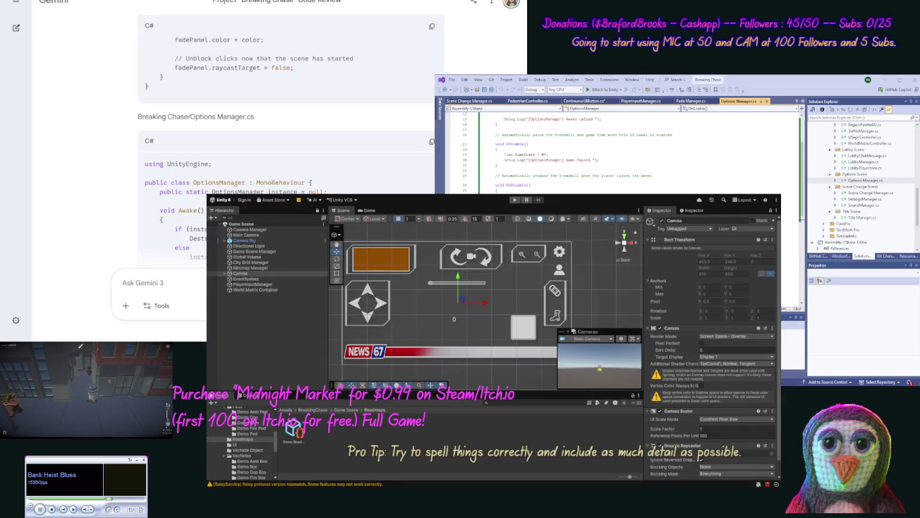
{"action": "scroll", "coordinate": [103, 134], "scroll_direction": "down", "scroll_amount": 15}
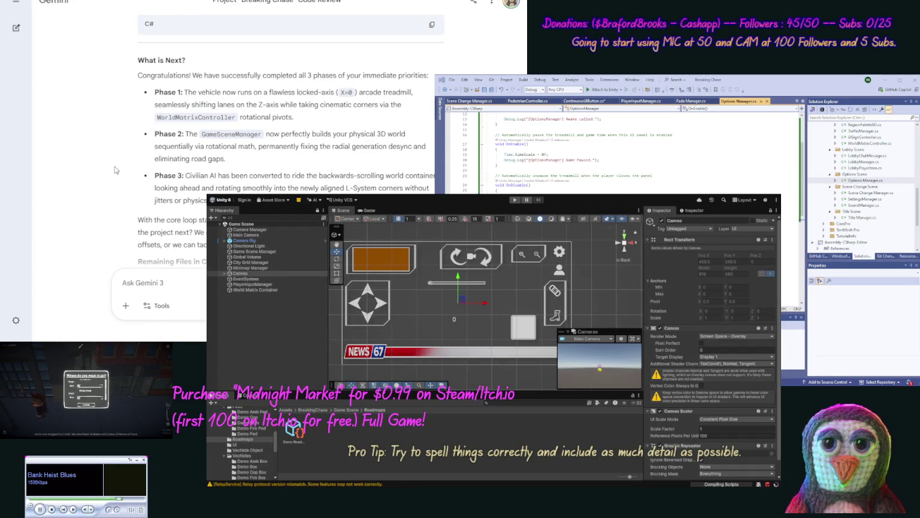
Read Gemini's What is Next section and Remaining Files list, then start play-testing in Unity
{"action": "scroll", "coordinate": [118, 170], "scroll_direction": "down", "scroll_amount": 1}
{"action": "scroll", "coordinate": [118, 170], "scroll_direction": "down", "scroll_amount": 3}
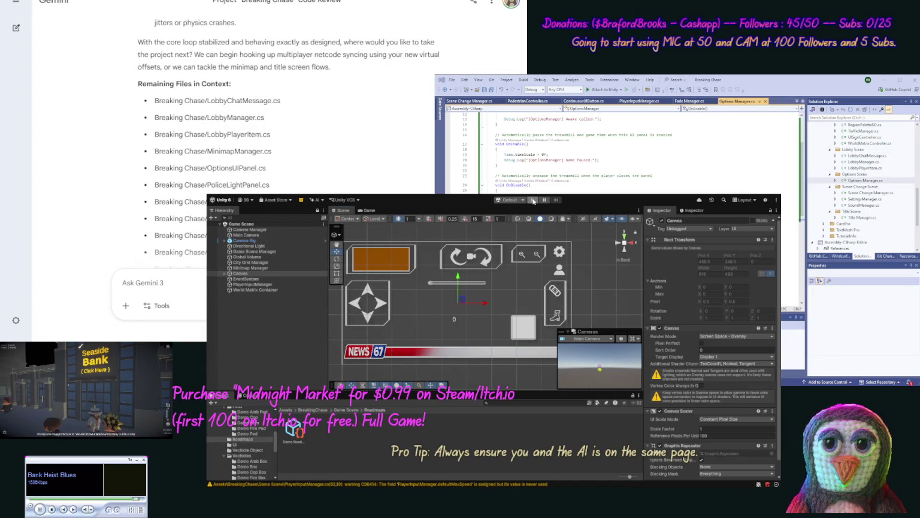
{"action": "left_click", "coordinate": [533, 201]}
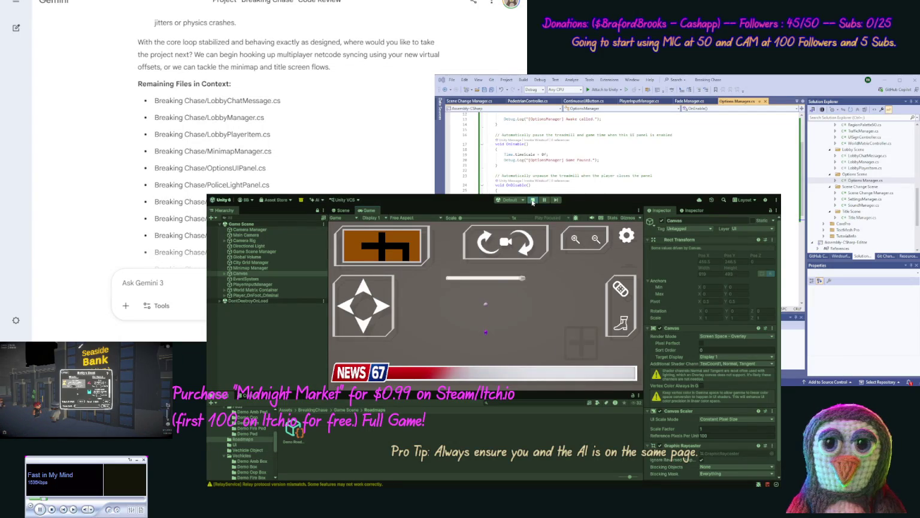
{"action": "left_click", "coordinate": [532, 201]}
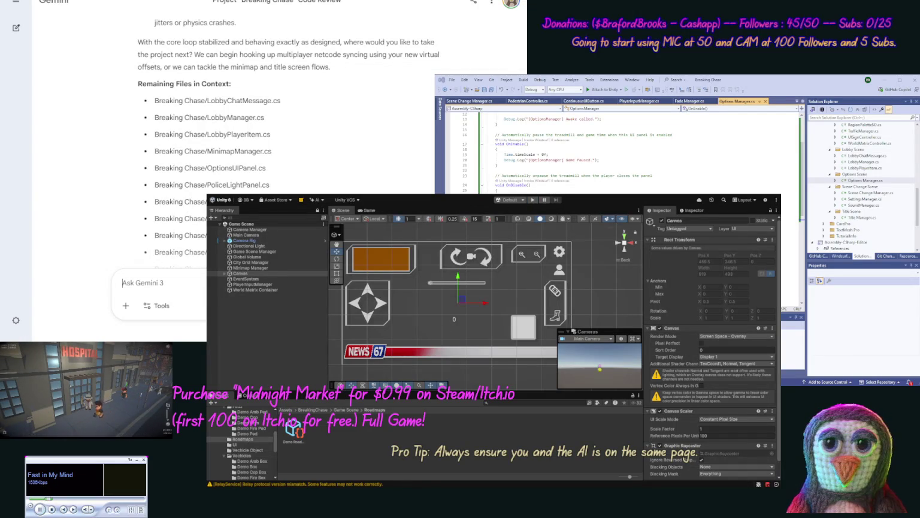
Send Gemini a bug report that the player falls through the ground and doesn't start on the road
{"action": "type", "text": "Now "}
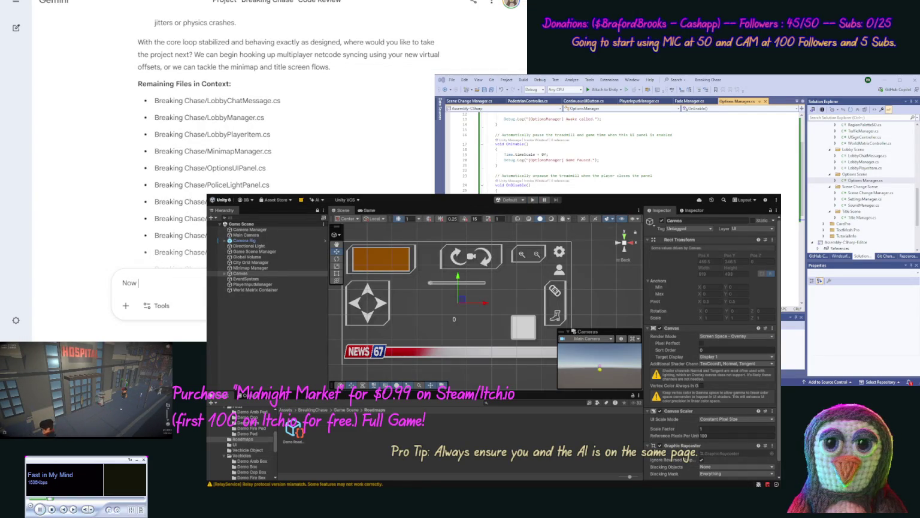
{"action": "type", "text": "we fall thru the g"}
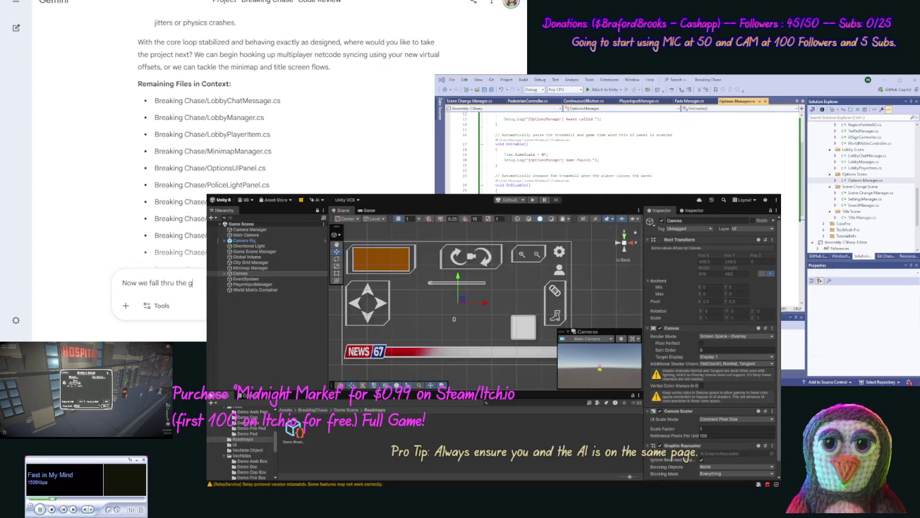
{"action": "type", "text": "roun"}
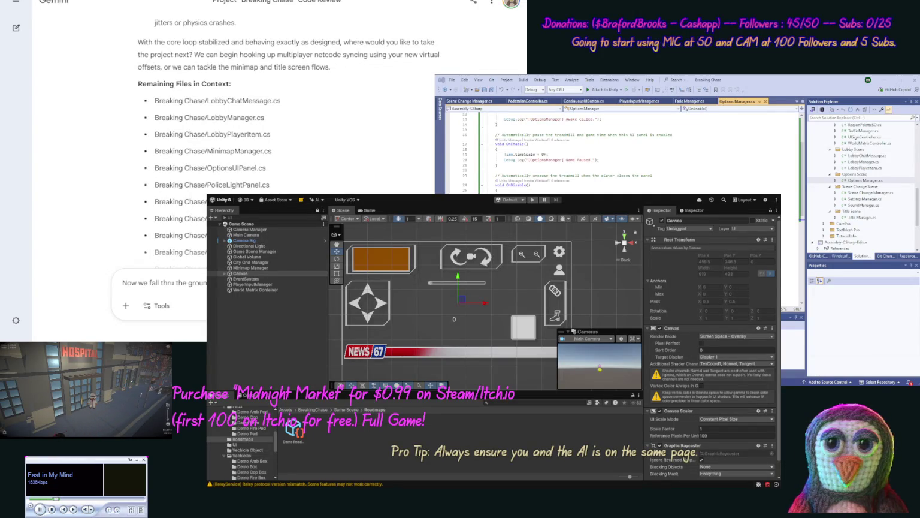
{"action": "key", "text": "Escape"}
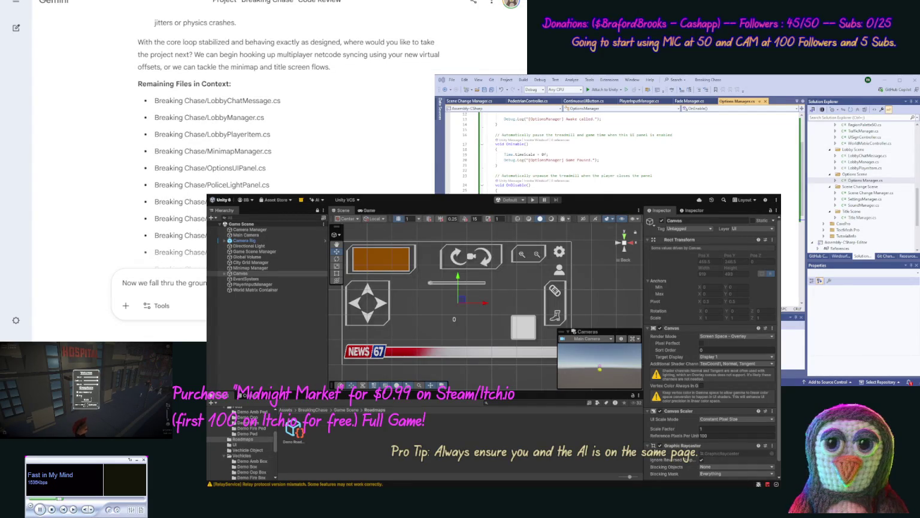
{"action": "key", "text": "Return"}
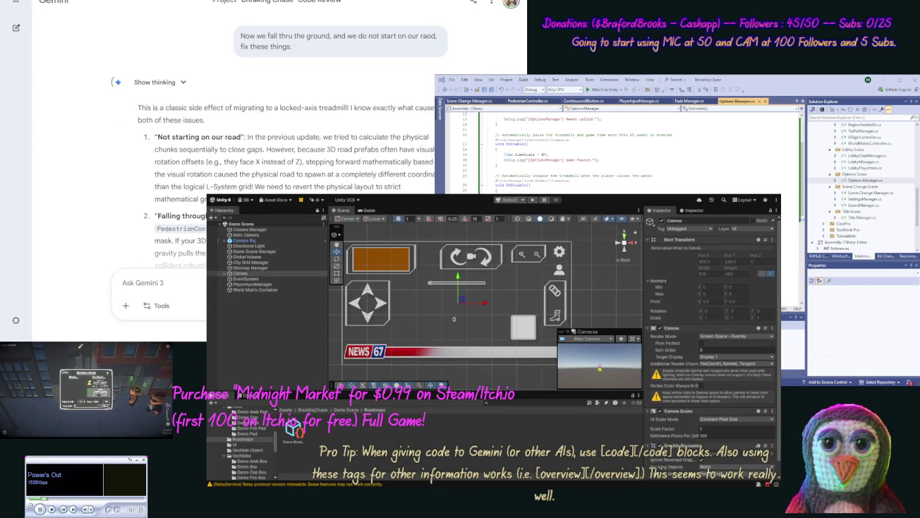
Review Gemini's three-bug diagnosis and open Game Scene Manager.cs from Visual Studio's Solution Explorer
{"action": "scroll", "coordinate": [278, 150], "scroll_direction": "up", "scroll_amount": 1}
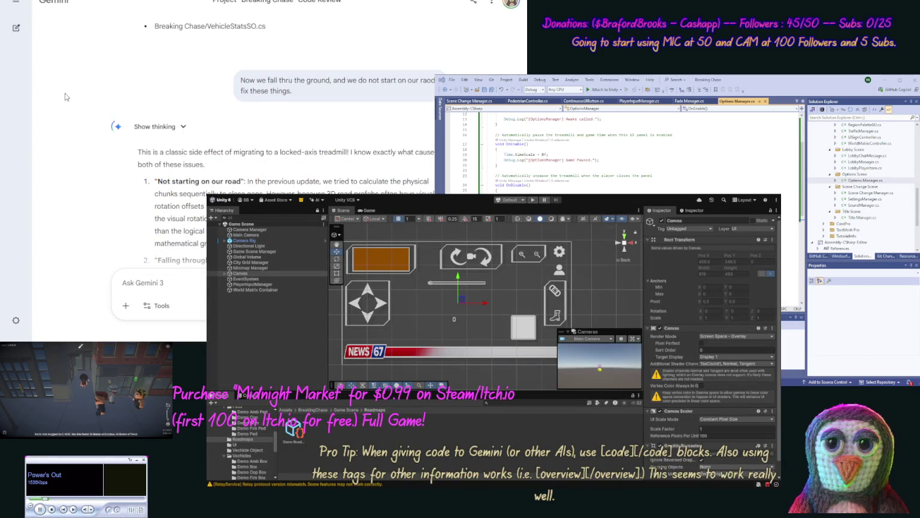
{"action": "scroll", "coordinate": [142, 122], "scroll_direction": "down", "scroll_amount": 4}
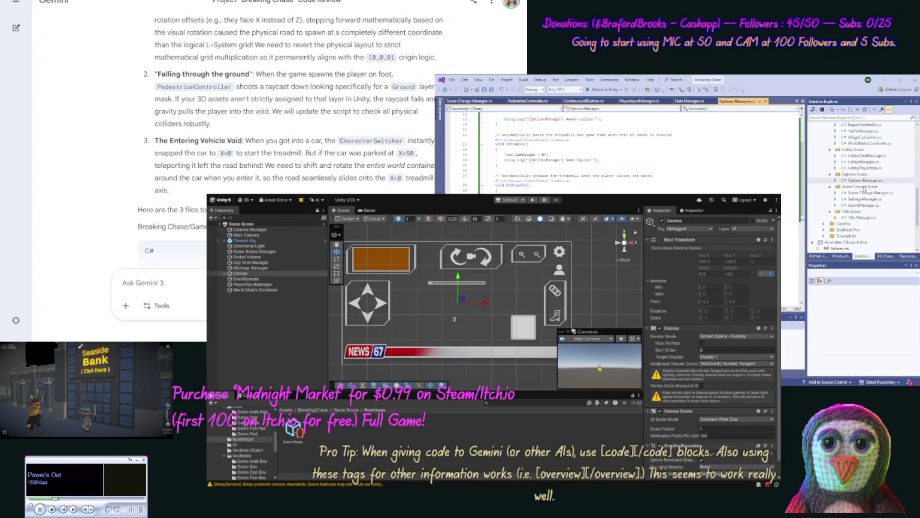
{"action": "left_click", "coordinate": [863, 180]}
{"action": "scroll", "coordinate": [863, 180], "scroll_direction": "up", "scroll_amount": 4}
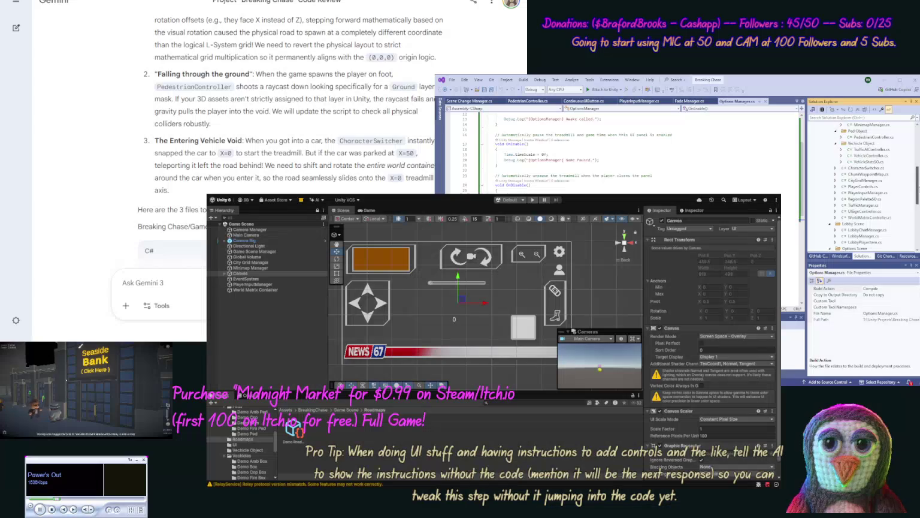
{"action": "scroll", "coordinate": [904, 166], "scroll_direction": "up", "scroll_amount": 2}
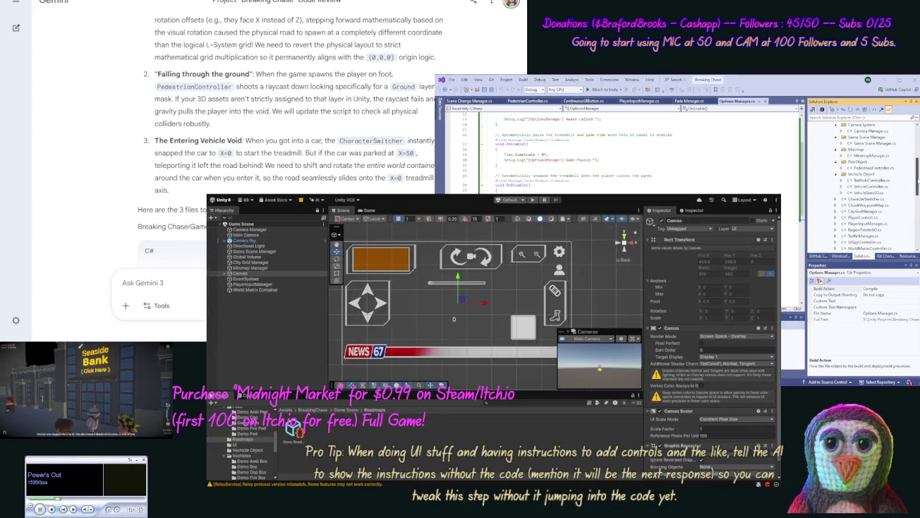
{"action": "double_click", "coordinate": [892, 150]}
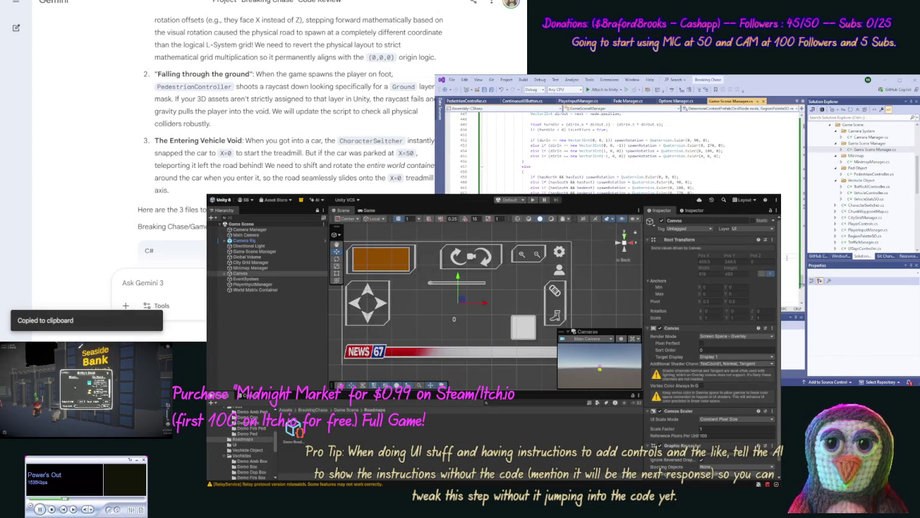
Copy Gemini's updated CharacterSwitcher code and paste it over all of CharacterSwitcher.cs
{"action": "scroll", "coordinate": [787, 258], "scroll_direction": "up", "scroll_amount": 7}
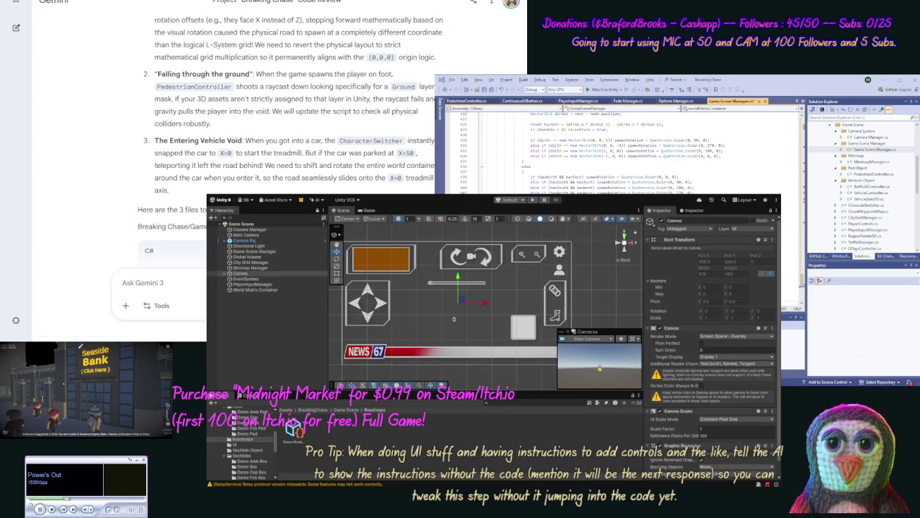
{"action": "scroll", "coordinate": [107, 120], "scroll_direction": "down", "scroll_amount": 5}
{"action": "scroll", "coordinate": [106, 129], "scroll_direction": "down", "scroll_amount": 10}
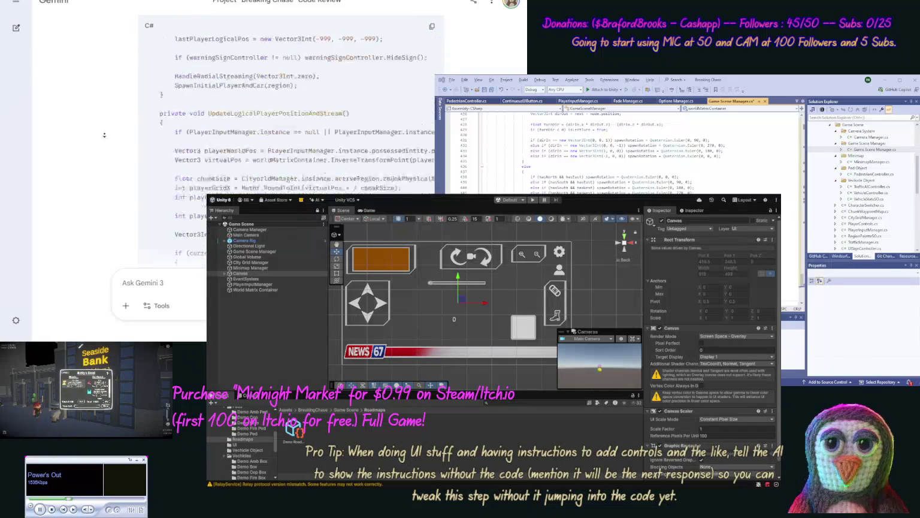
{"action": "scroll", "coordinate": [103, 137], "scroll_direction": "down", "scroll_amount": 10}
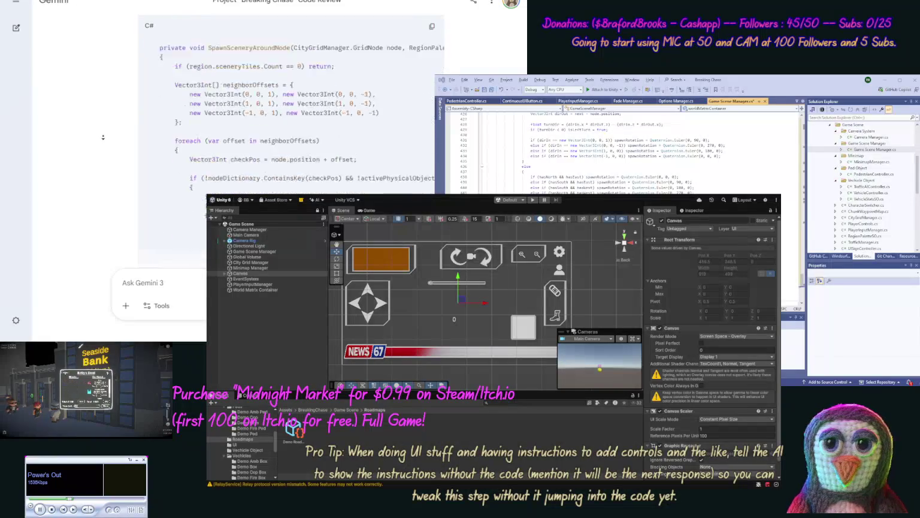
{"action": "scroll", "coordinate": [103, 138], "scroll_direction": "down", "scroll_amount": 10}
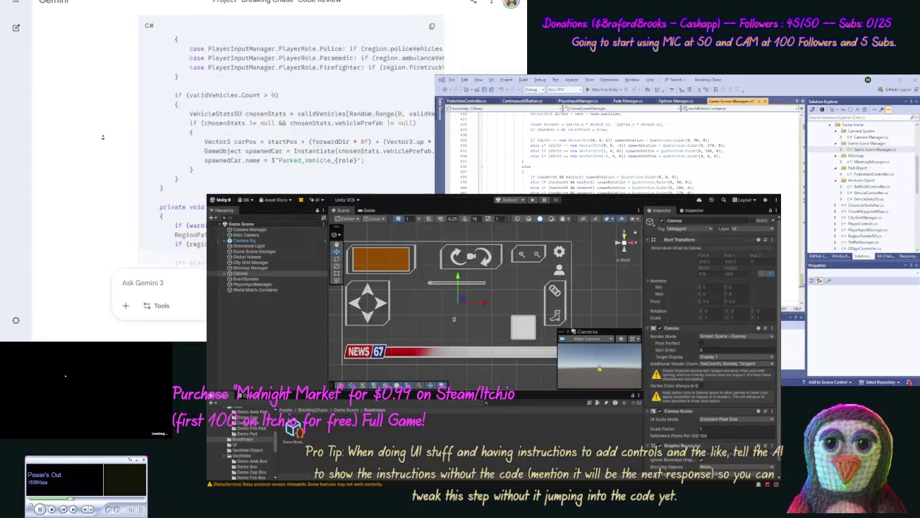
{"action": "scroll", "coordinate": [103, 137], "scroll_direction": "down", "scroll_amount": 10}
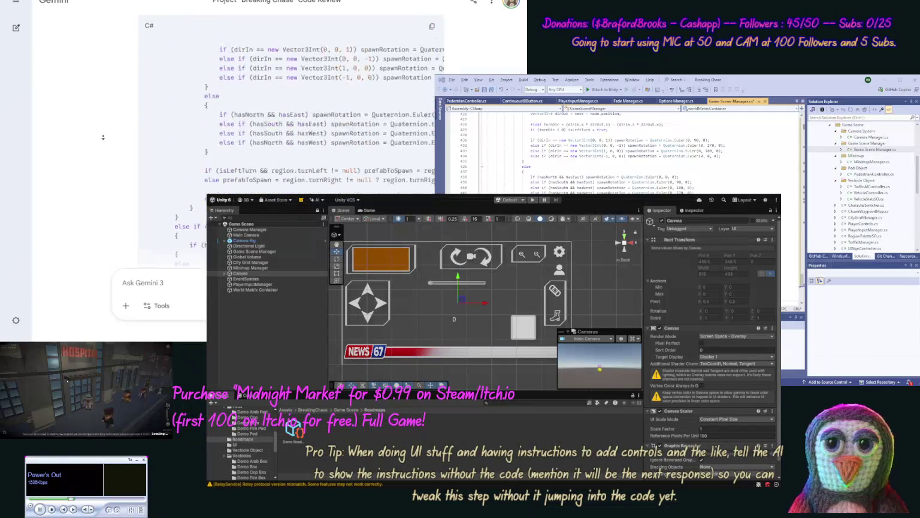
{"action": "scroll", "coordinate": [103, 135], "scroll_direction": "up", "scroll_amount": 5}
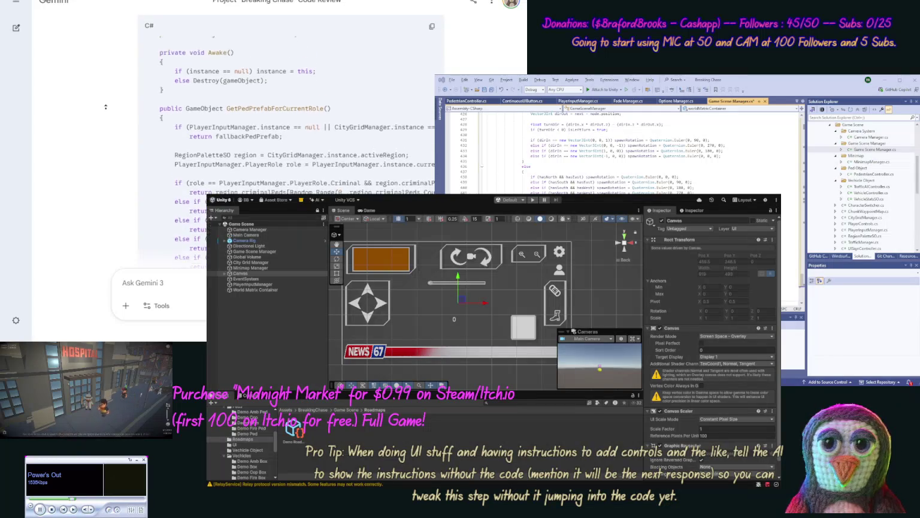
{"action": "left_click", "coordinate": [431, 38]}
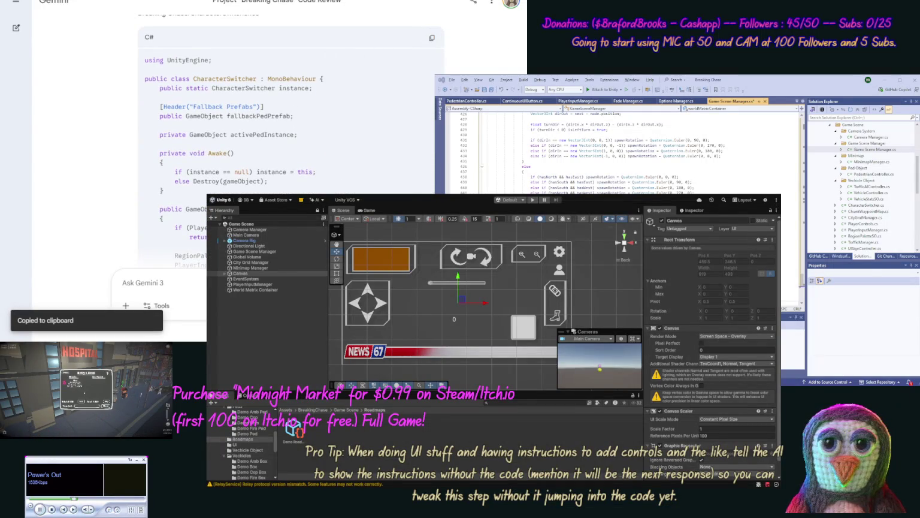
{"action": "double_click", "coordinate": [866, 205]}
{"action": "left_click", "coordinate": [787, 184]}
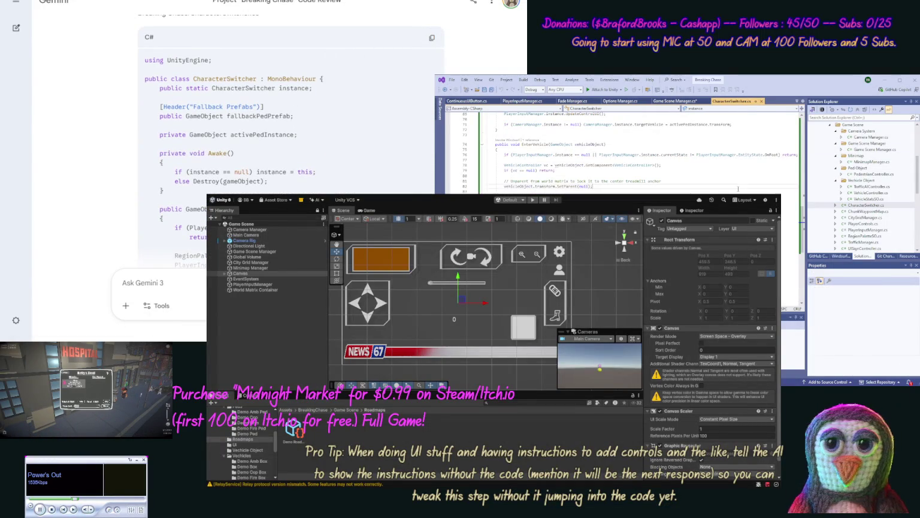
{"action": "key", "text": "ctrl+a"}
{"action": "key", "text": "ctrl+v"}
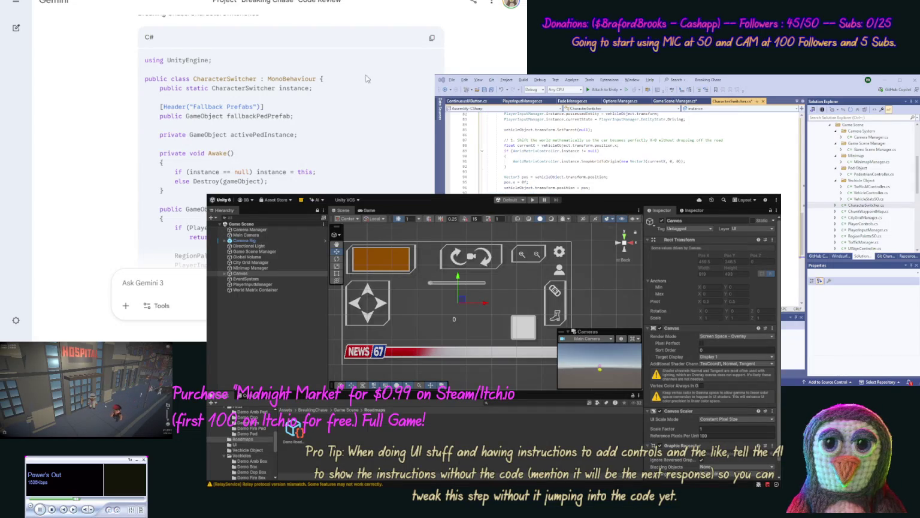
Copy Gemini's updated PedestrianController code and paste it over all of PedestrianController.cs
{"action": "scroll", "coordinate": [114, 126], "scroll_direction": "down", "scroll_amount": 15}
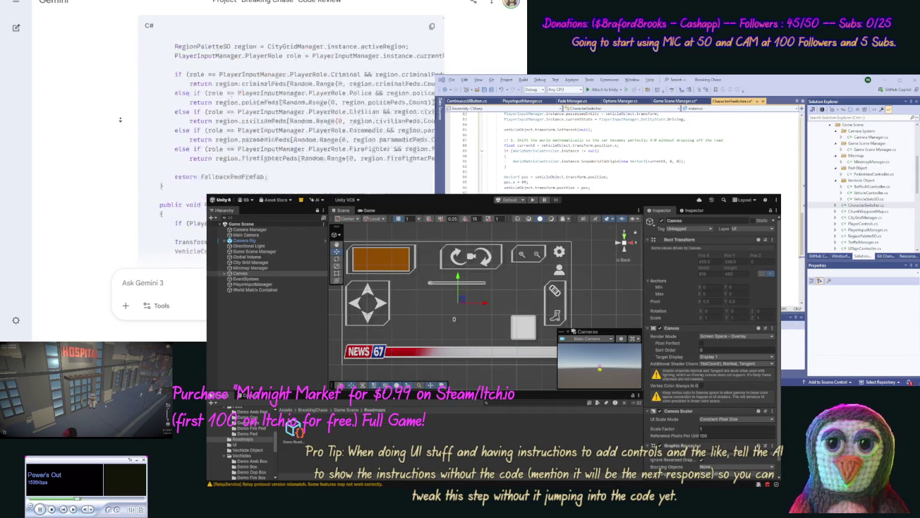
{"action": "scroll", "coordinate": [115, 125], "scroll_direction": "down", "scroll_amount": 6}
{"action": "scroll", "coordinate": [121, 92], "scroll_direction": "up", "scroll_amount": 3}
{"action": "scroll", "coordinate": [120, 92], "scroll_direction": "up", "scroll_amount": 5}
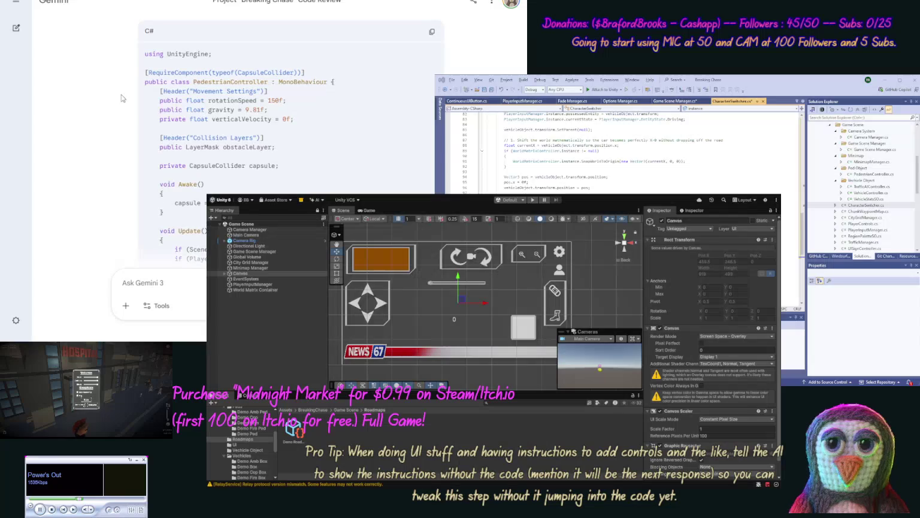
{"action": "scroll", "coordinate": [109, 114], "scroll_direction": "up", "scroll_amount": 1}
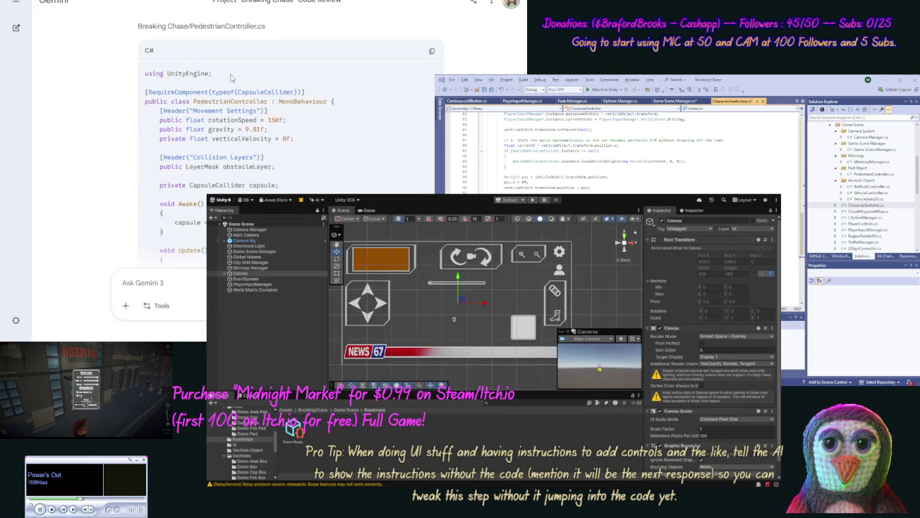
{"action": "left_click", "coordinate": [432, 52]}
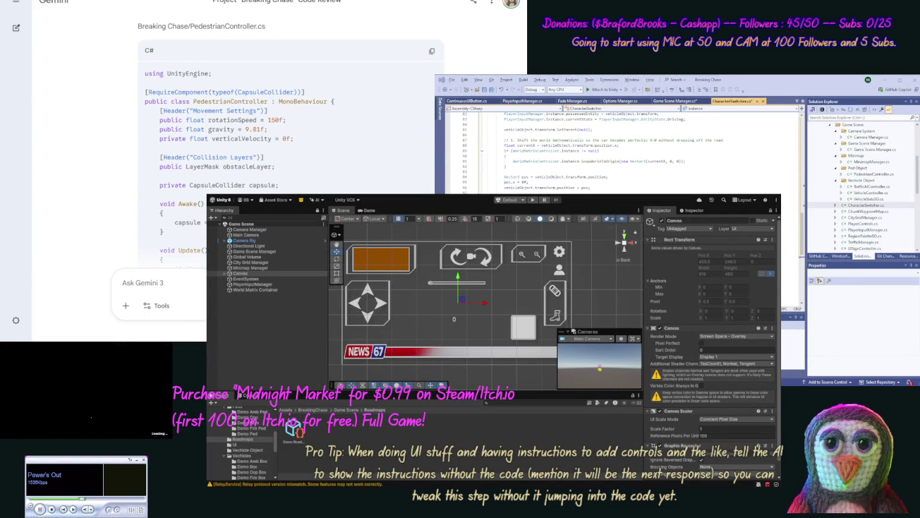
{"action": "double_click", "coordinate": [870, 174]}
{"action": "key", "text": "ctrl+a"}
{"action": "key", "text": "ctrl+v"}
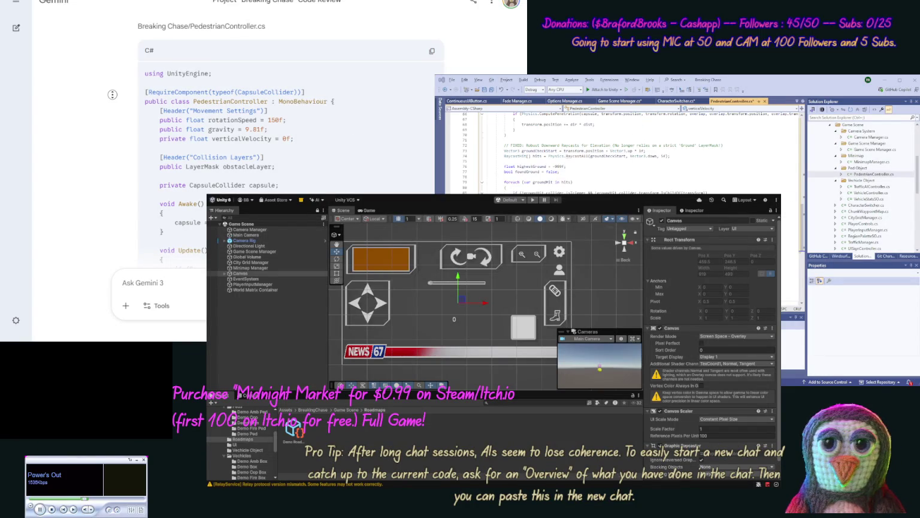
{"action": "scroll", "coordinate": [112, 94], "scroll_direction": "down", "scroll_amount": 15}
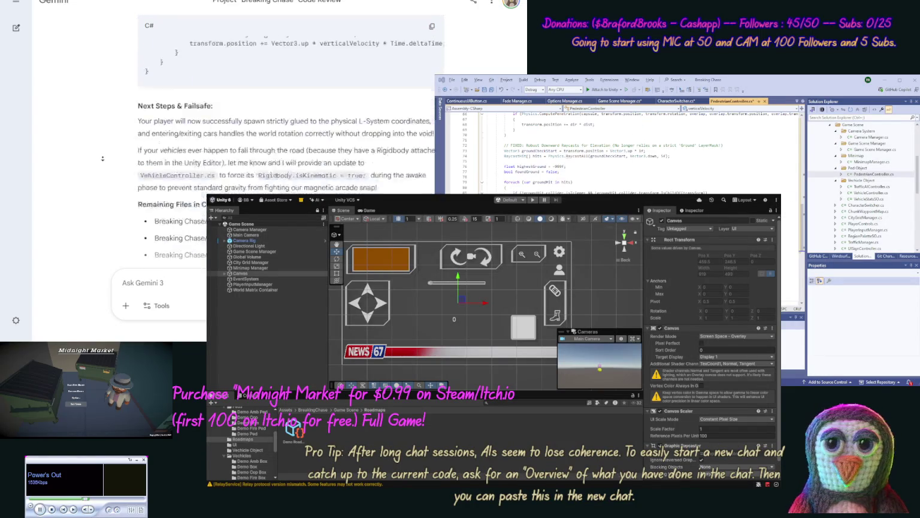
Scroll to the end of Gemini's reply to read the Remaining Files list and Next Steps note
{"action": "scroll", "coordinate": [102, 159], "scroll_direction": "down", "scroll_amount": 10}
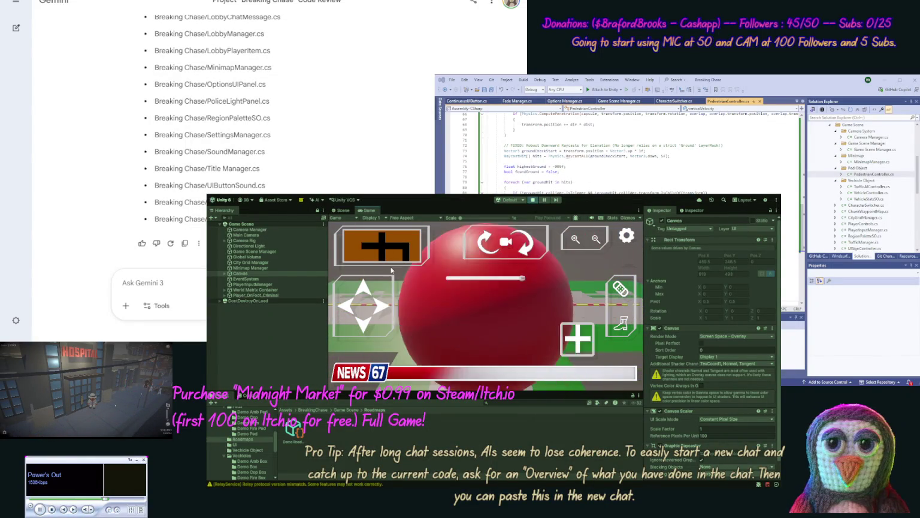
Select Game Scene Manager in the Hierarchy to show its settings in the Inspector
{"action": "left_click", "coordinate": [281, 251]}
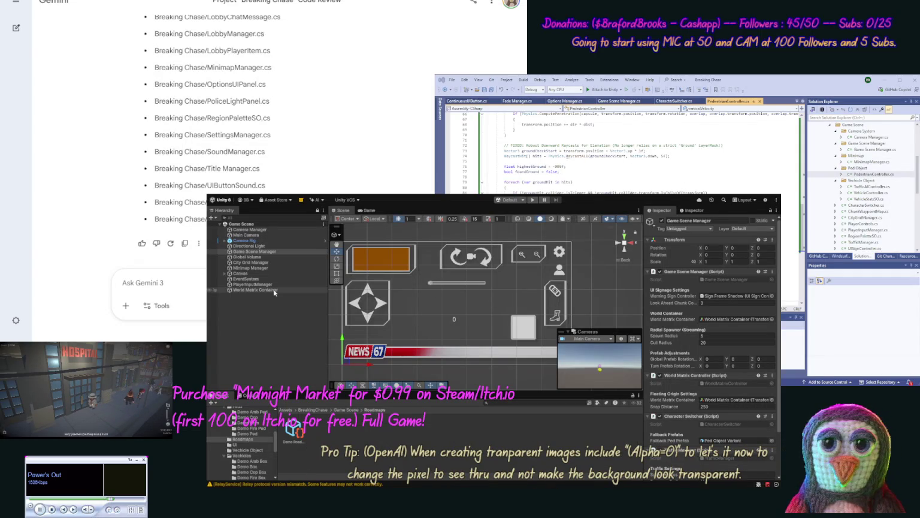
Via City Grid Manager, give the Demo Roadmap a Chunk Physical Size of 10, then press Play
{"action": "left_click", "coordinate": [256, 263]}
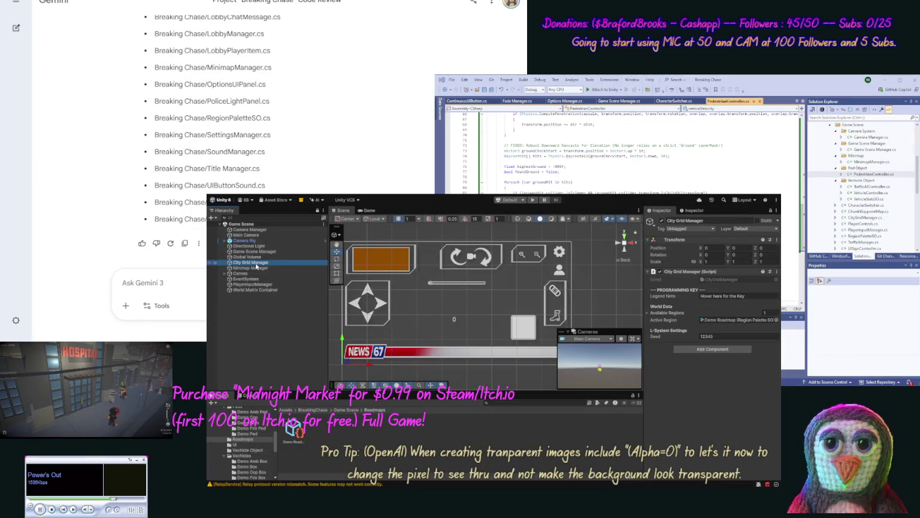
{"action": "left_click", "coordinate": [286, 436]}
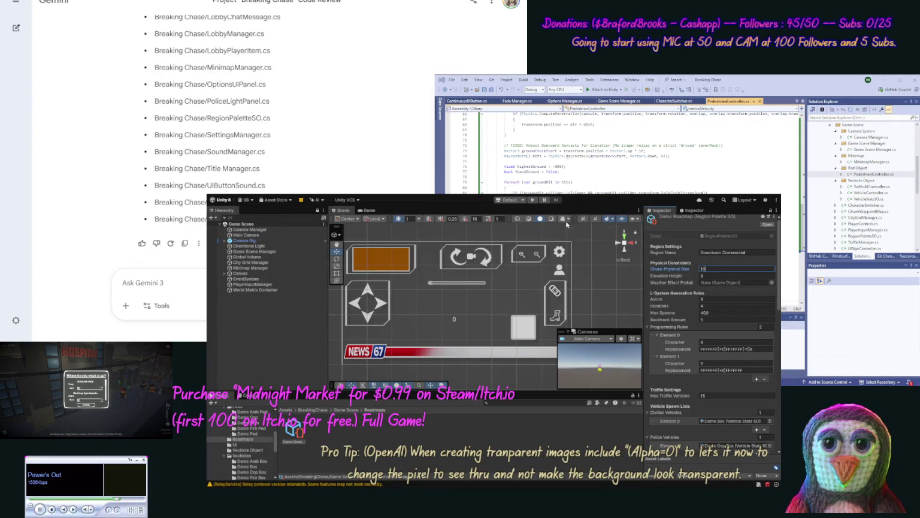
{"action": "left_click", "coordinate": [533, 201]}
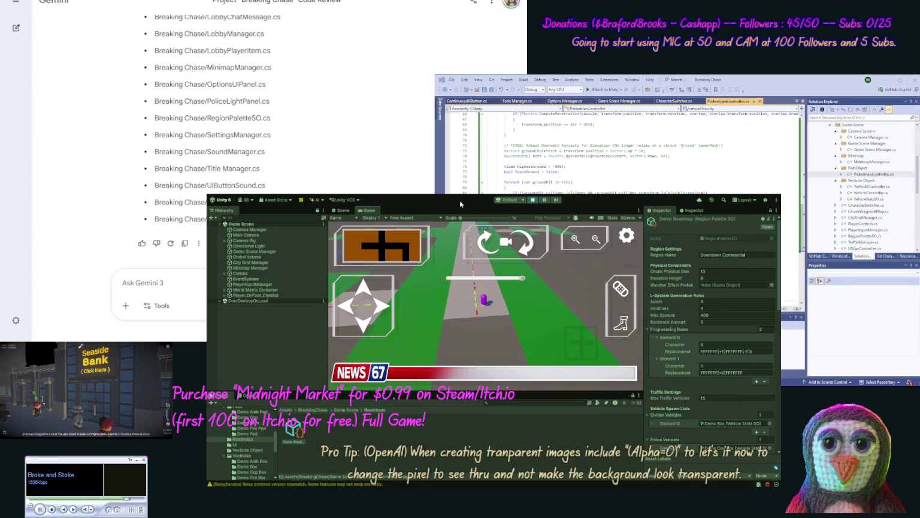
Stop the Play-mode test after driving along the generated road
{"action": "left_click", "coordinate": [532, 200]}
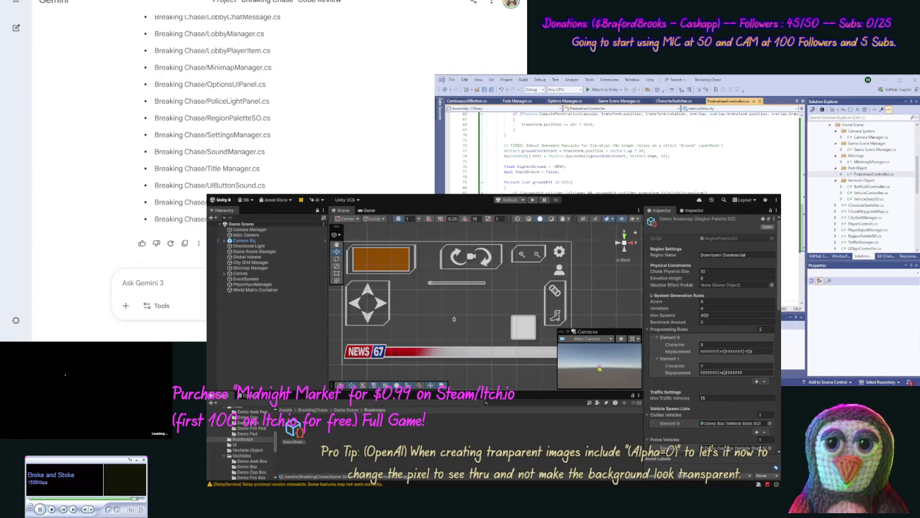
Report to Gemini that the world stops generating and skips chunk placements, then switch to NotebookLM
{"action": "type", "text": "Our world is"}
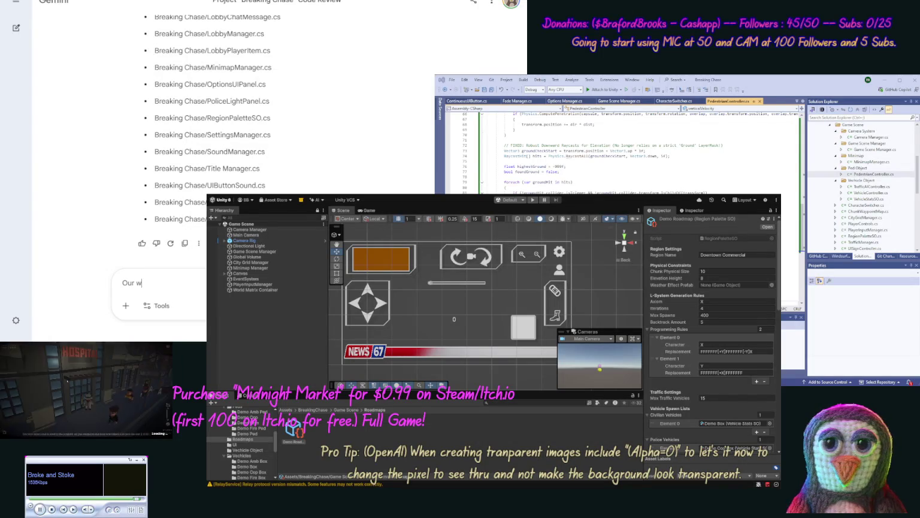
{"action": "type", "text": " not ge"}
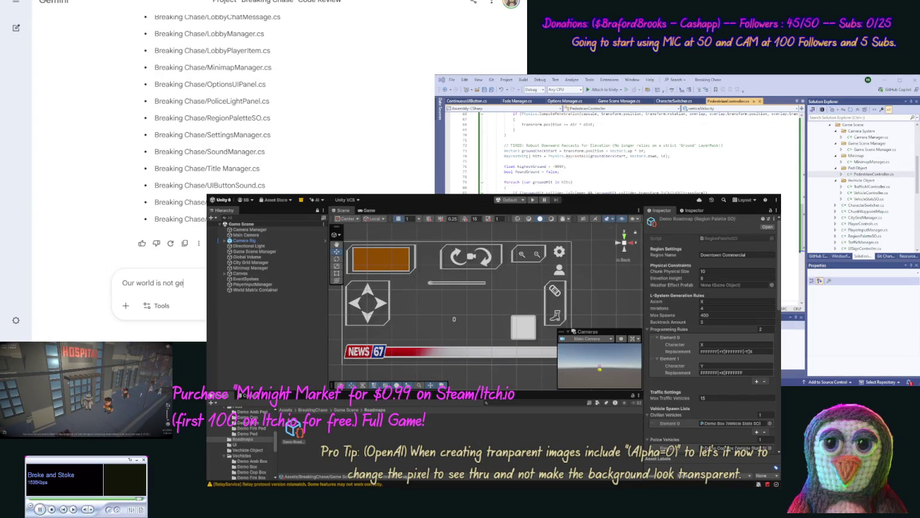
{"action": "type", "text": "neratin"}
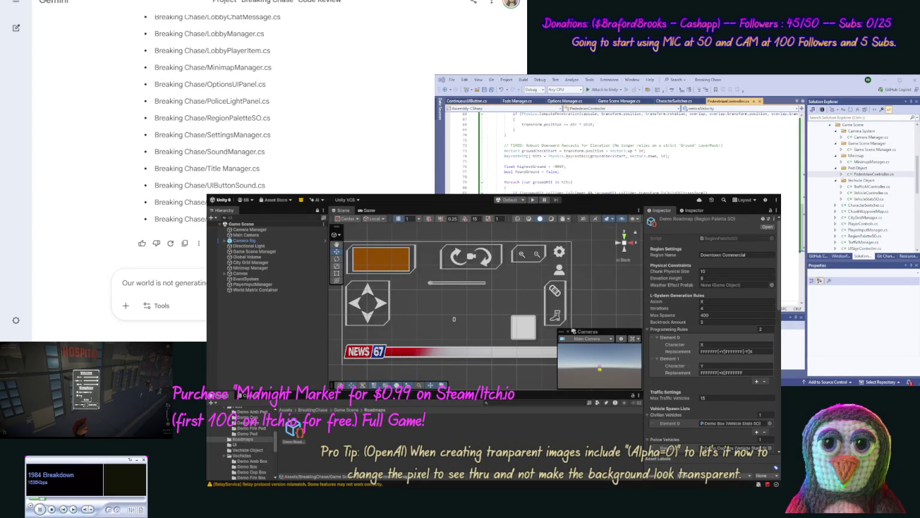
{"action": "type", "text": "world chunk p"}
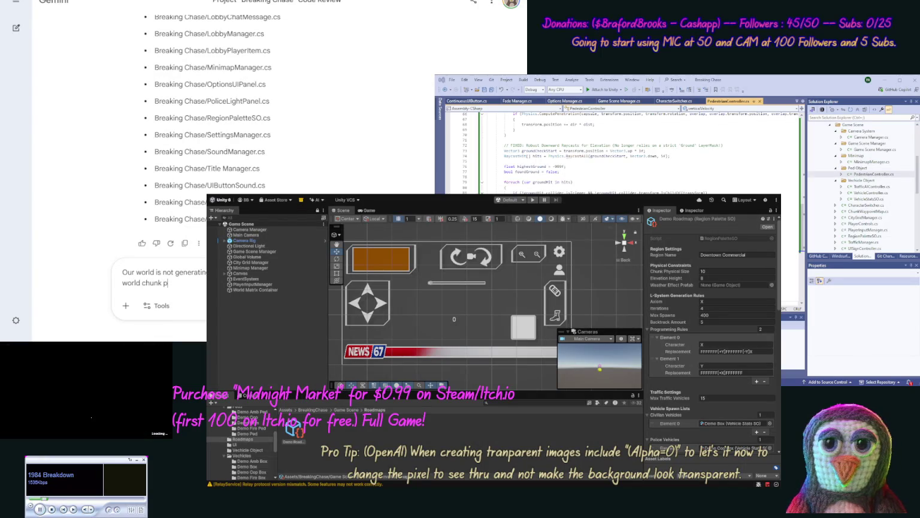
{"action": "type", "text": "lacments."}
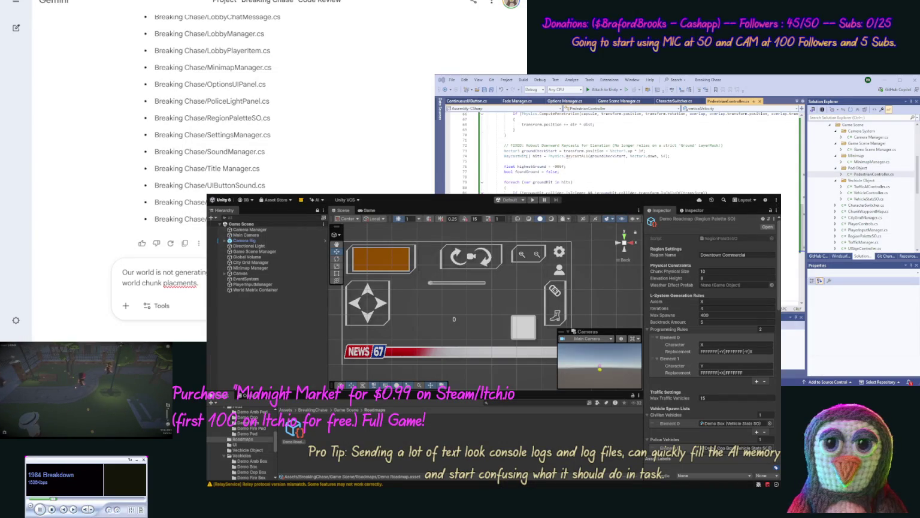
{"action": "key", "text": "ctrl+shift+Left"}
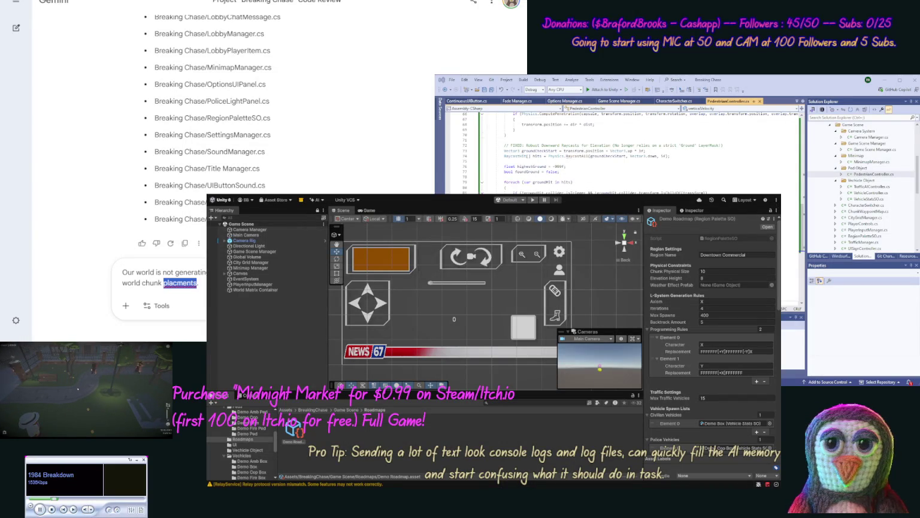
{"action": "type", "text": "placements"}
{"action": "key", "text": "Return"}
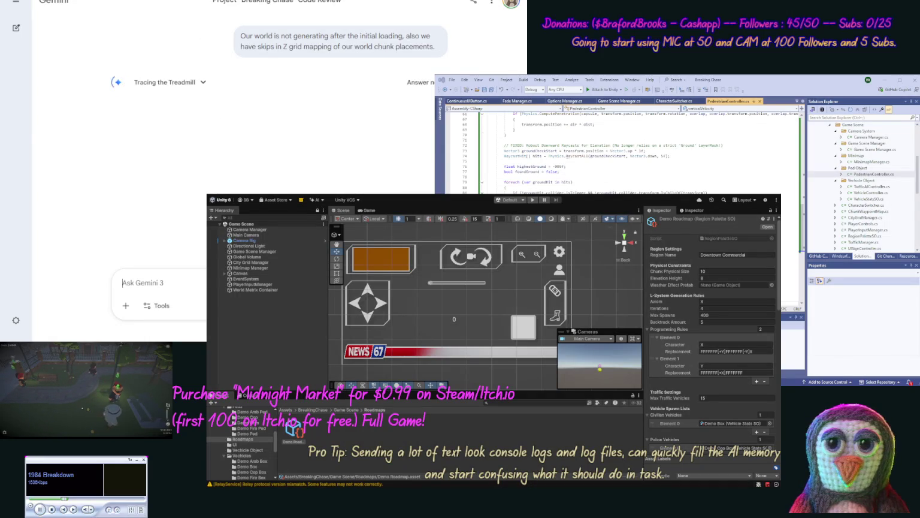
{"action": "key", "text": "ctrl+Tab"}
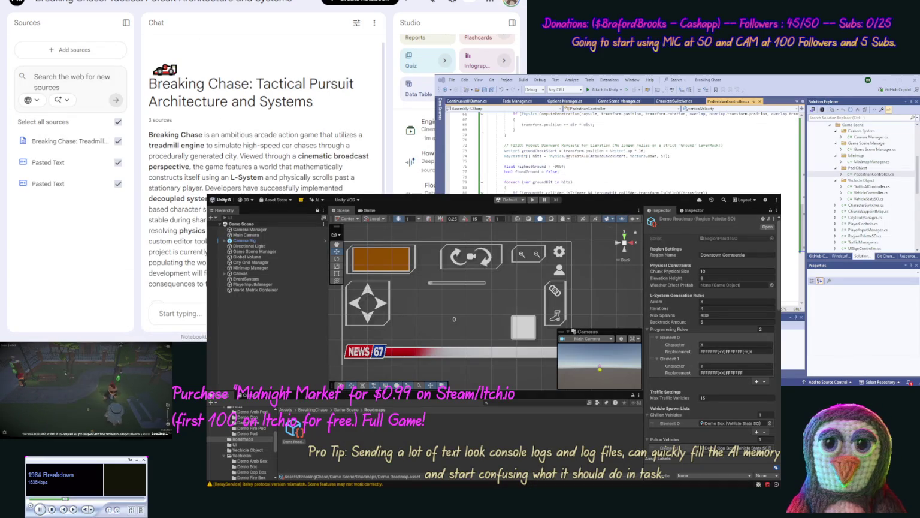
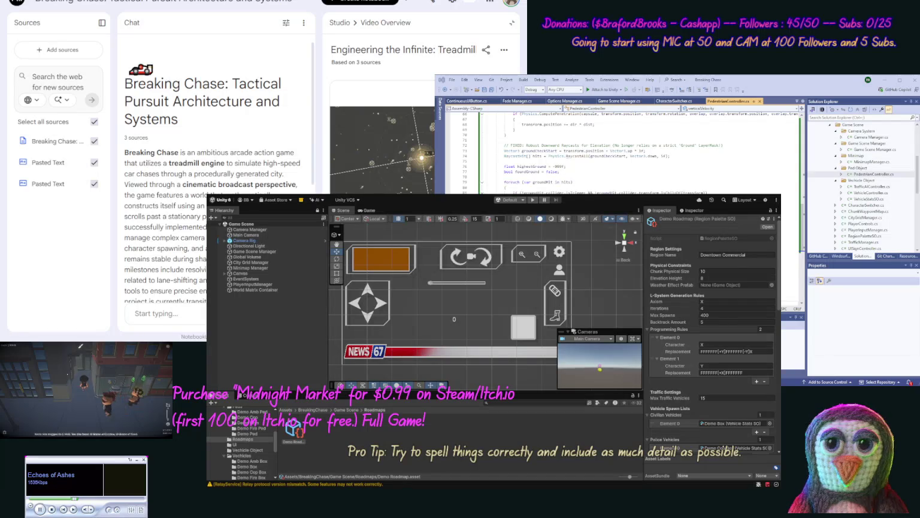
Collapse the Studio panel's Video Overview in the Breaking Chase notebook to widen the Chat panel
{"action": "left_click", "coordinate": [512, 24]}
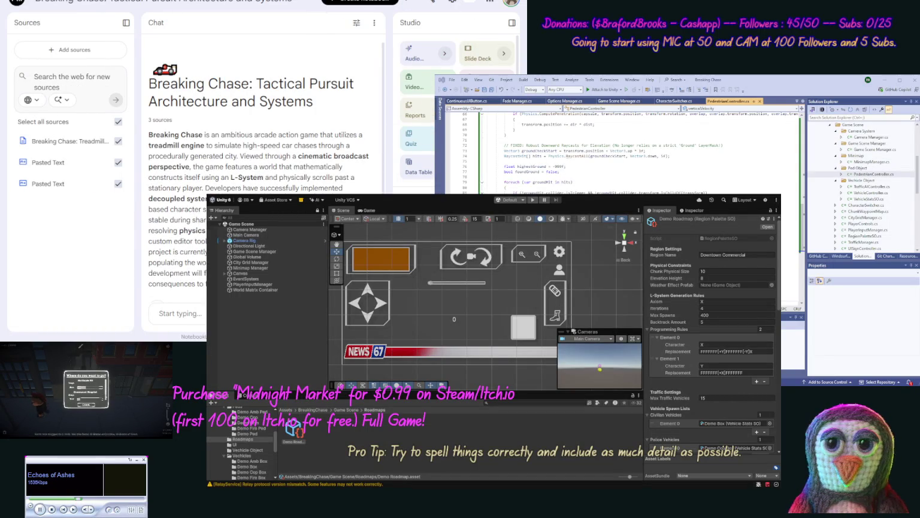
{"action": "left_click", "coordinate": [96, 406]}
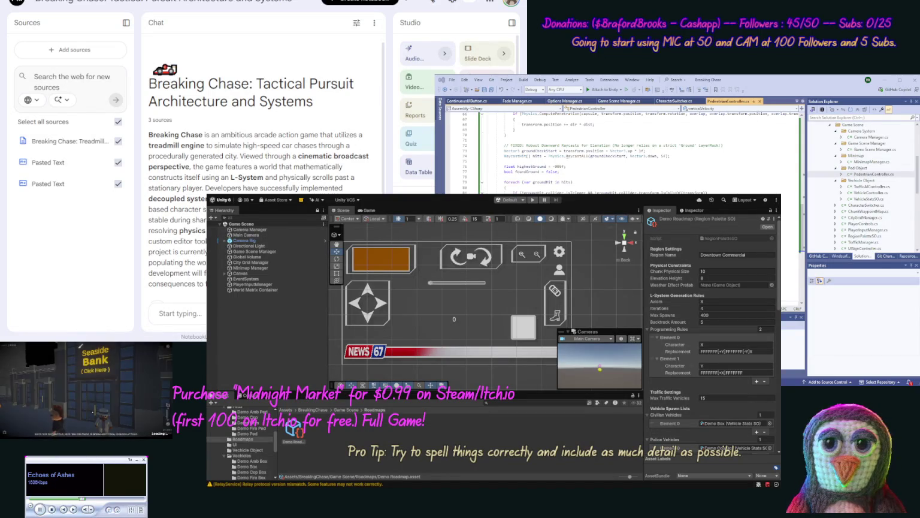
{"action": "left_click", "coordinate": [81, 346]}
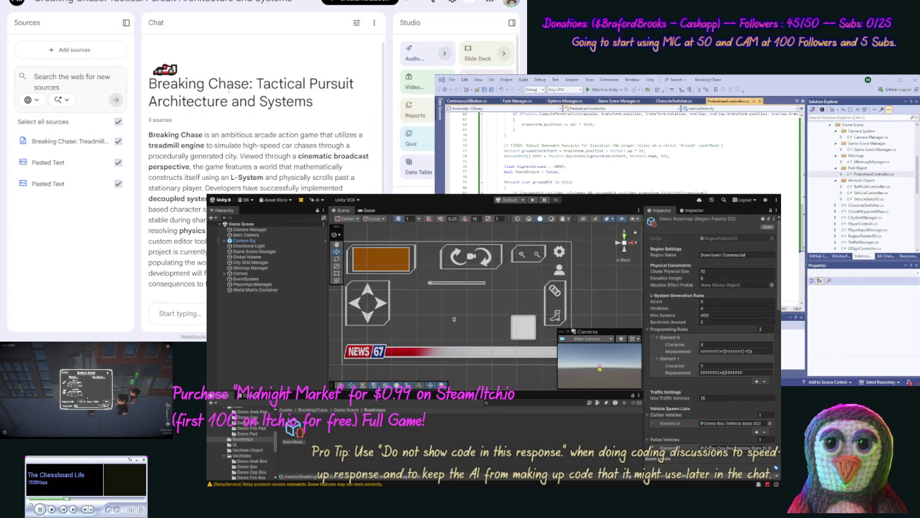
Replace CityGridManager.cs in Visual Studio with Gemini's corrected code
{"action": "key", "text": "ctrl+Tab"}
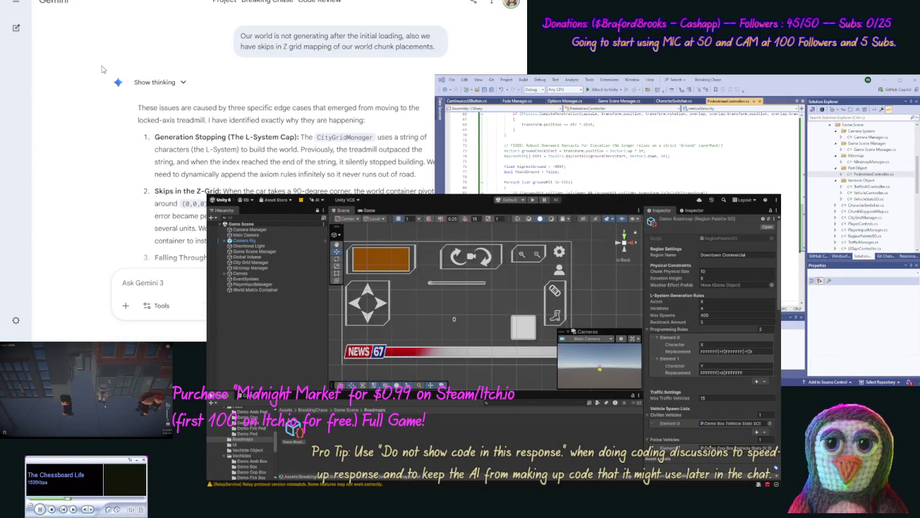
{"action": "scroll", "coordinate": [430, 133], "scroll_direction": "down", "scroll_amount": 4}
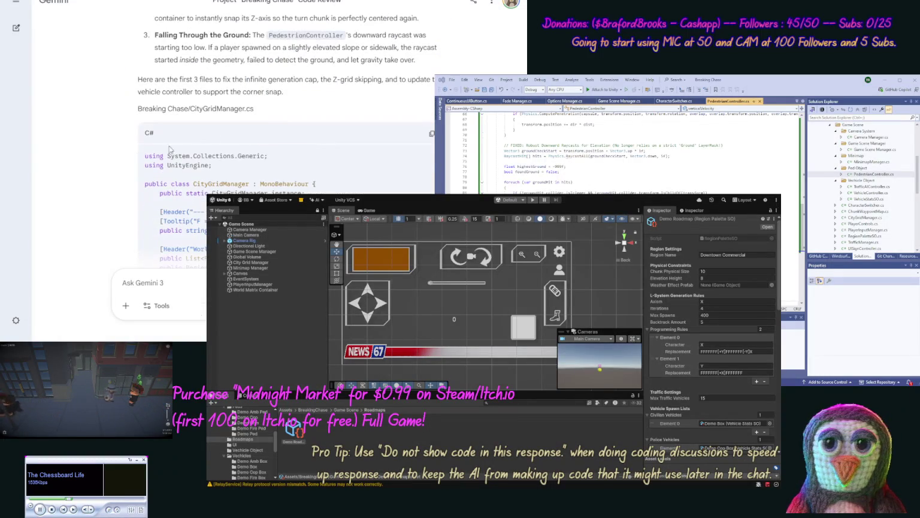
{"action": "left_click", "coordinate": [429, 133]}
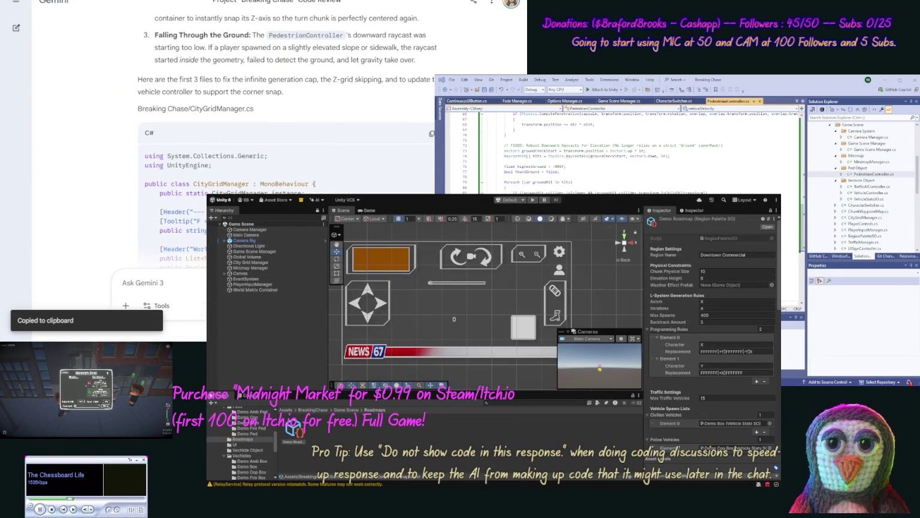
{"action": "left_click", "coordinate": [869, 157]}
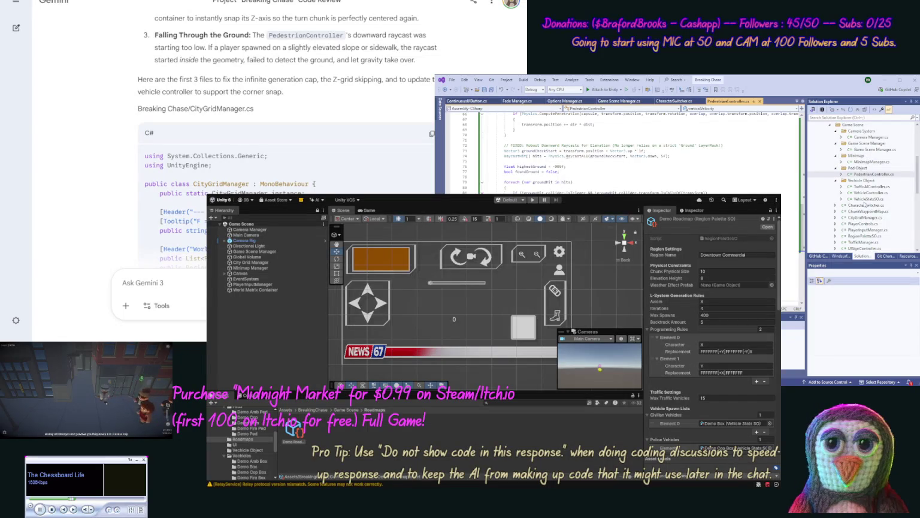
{"action": "double_click", "coordinate": [860, 219]}
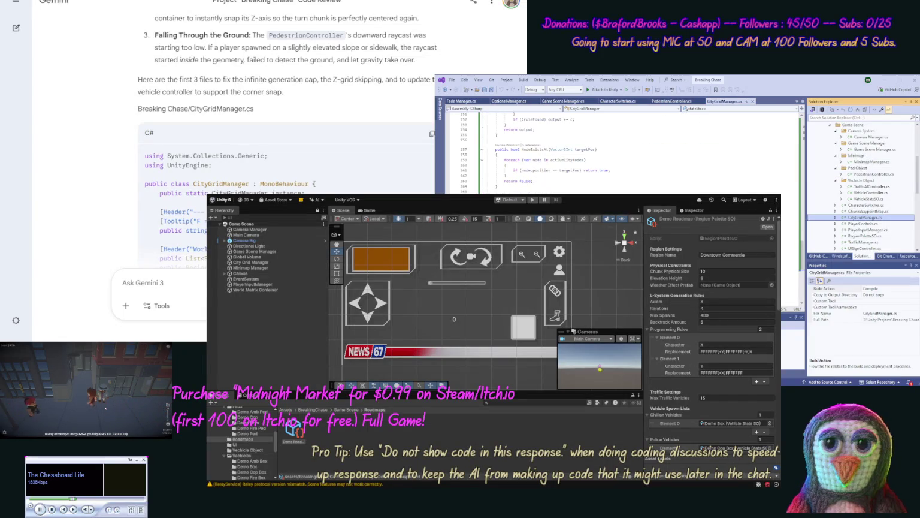
{"action": "key", "text": "ctrl+a"}
{"action": "key", "text": "ctrl+v"}
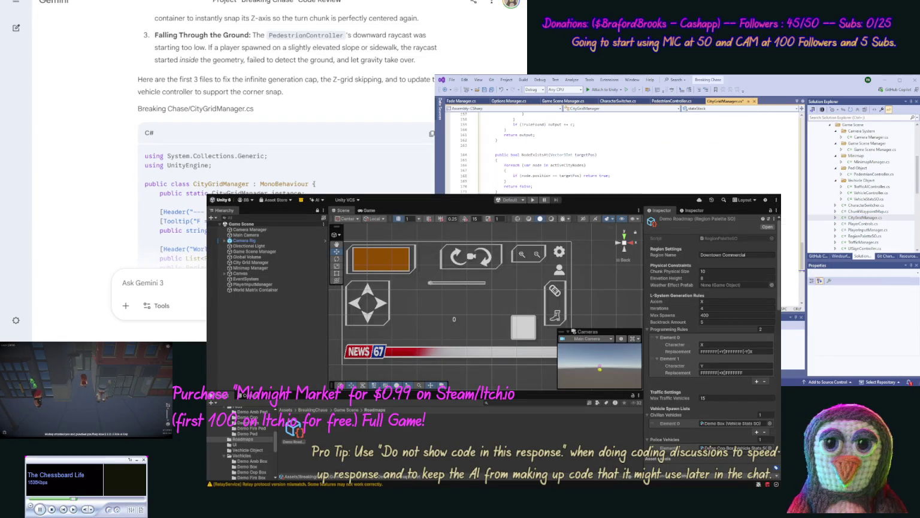
{"action": "scroll", "coordinate": [79, 152], "scroll_direction": "down", "scroll_amount": 3}
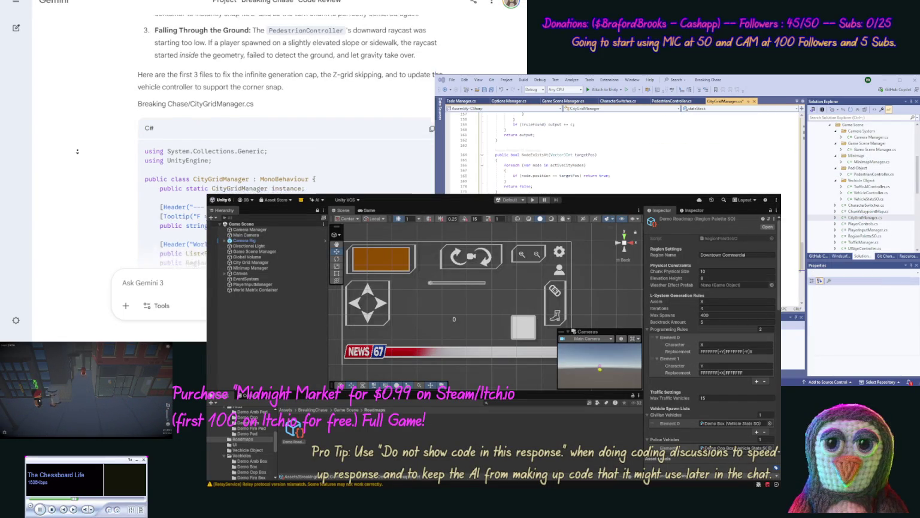
{"action": "scroll", "coordinate": [79, 151], "scroll_direction": "down", "scroll_amount": 15}
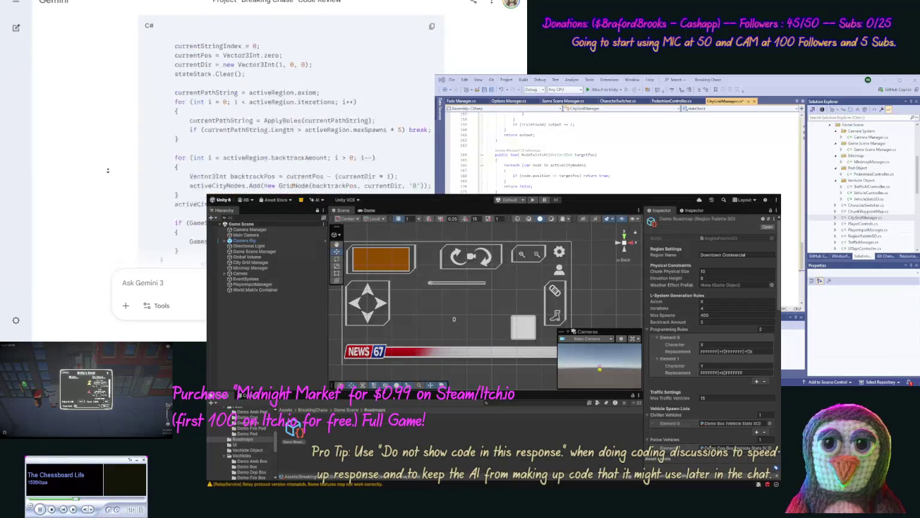
{"action": "scroll", "coordinate": [108, 170], "scroll_direction": "down", "scroll_amount": 15}
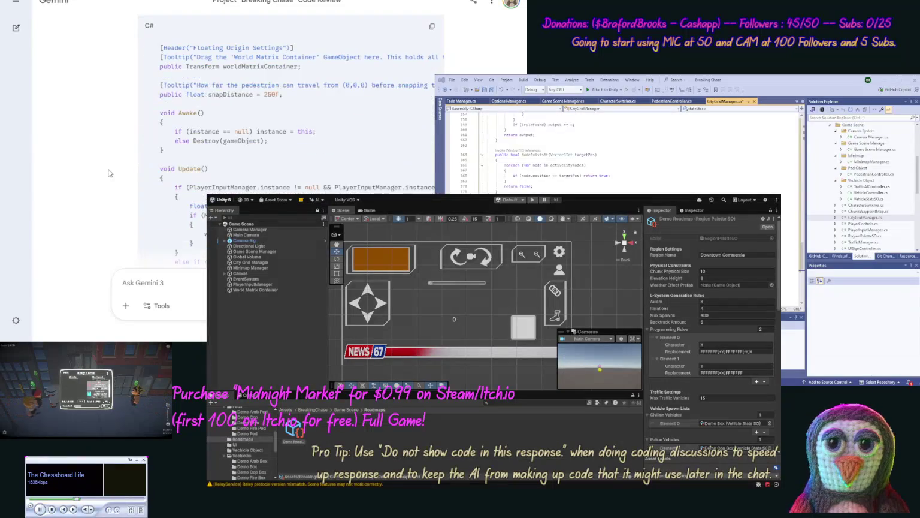
{"action": "scroll", "coordinate": [120, 127], "scroll_direction": "up", "scroll_amount": 3}
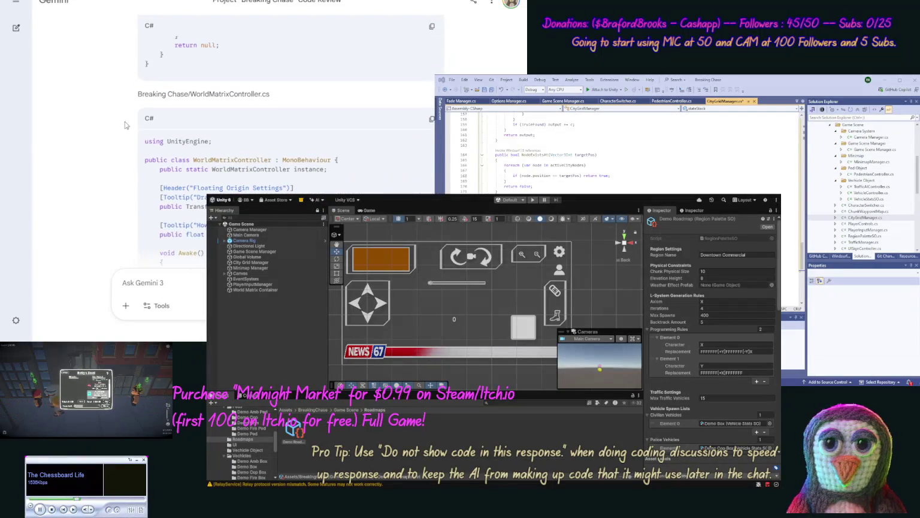
Replace WorldMatrixController.cs with Gemini's corrected version
{"action": "left_click", "coordinate": [432, 119]}
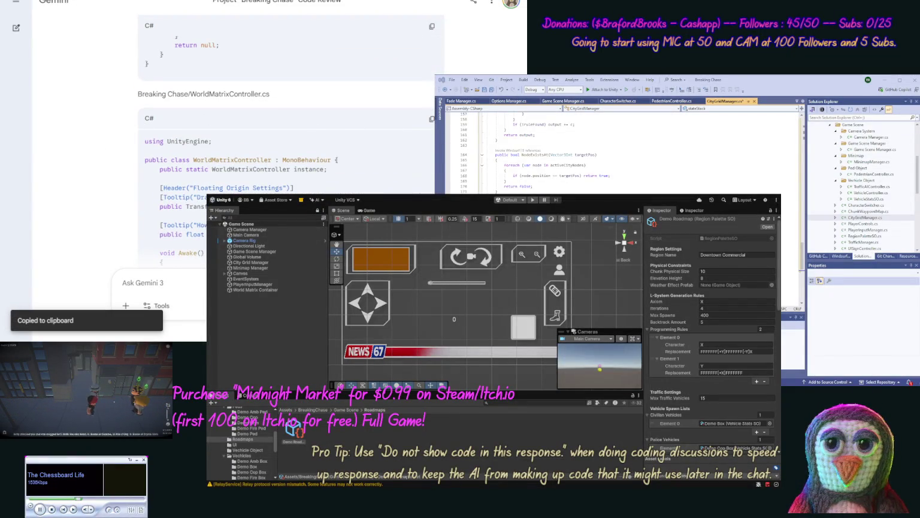
{"action": "left_click_drag", "start_coordinate": [917, 180], "coordinate": [917, 201]}
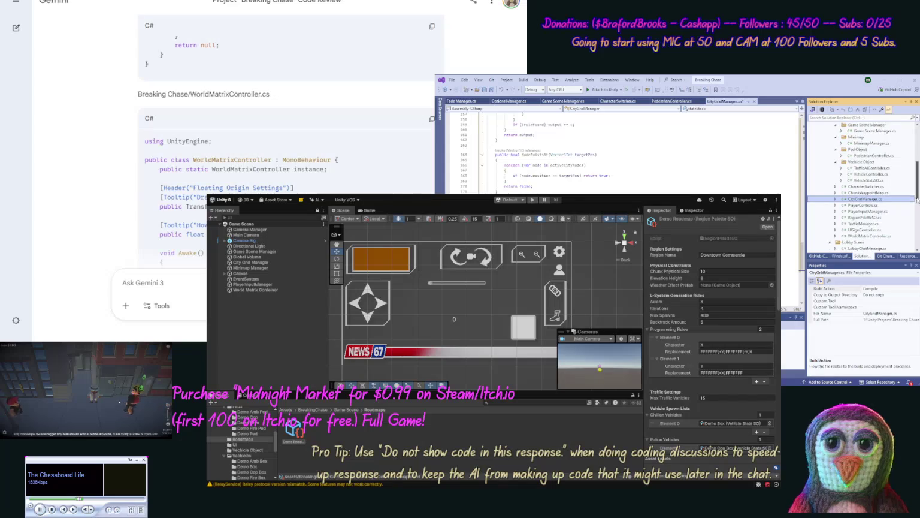
{"action": "double_click", "coordinate": [870, 236]}
{"action": "key", "text": "ctrl+a"}
{"action": "key", "text": "ctrl+v"}
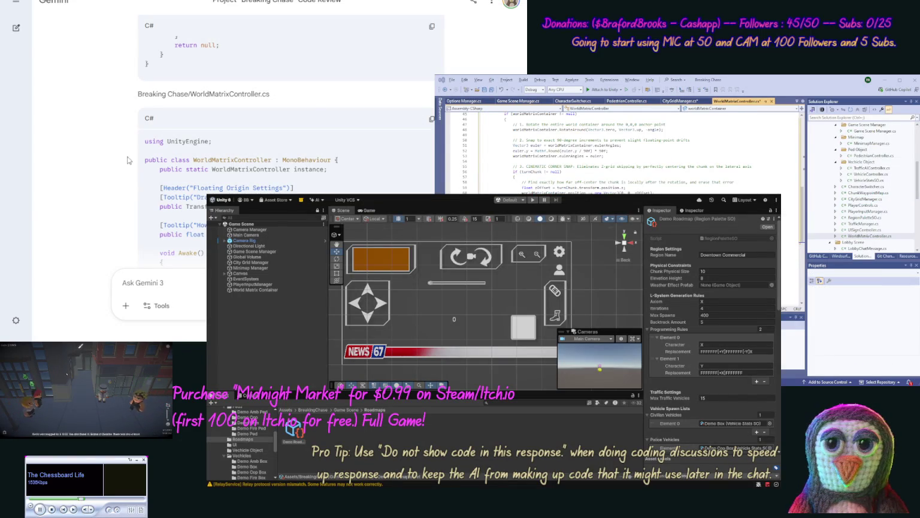
{"action": "scroll", "coordinate": [107, 194], "scroll_direction": "down", "scroll_amount": 3}
{"action": "scroll", "coordinate": [107, 194], "scroll_direction": "down", "scroll_amount": 10}
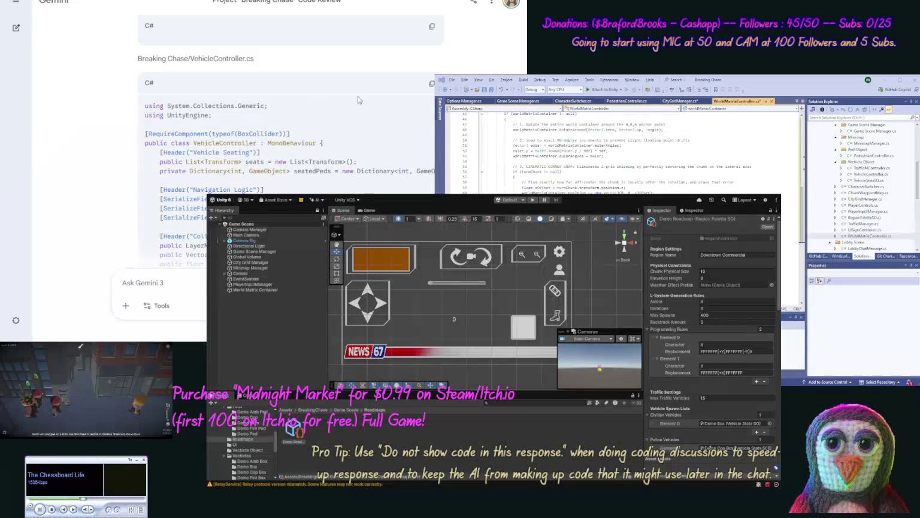
Replace VehicleController.cs with Gemini's corrected version
{"action": "left_click", "coordinate": [432, 84]}
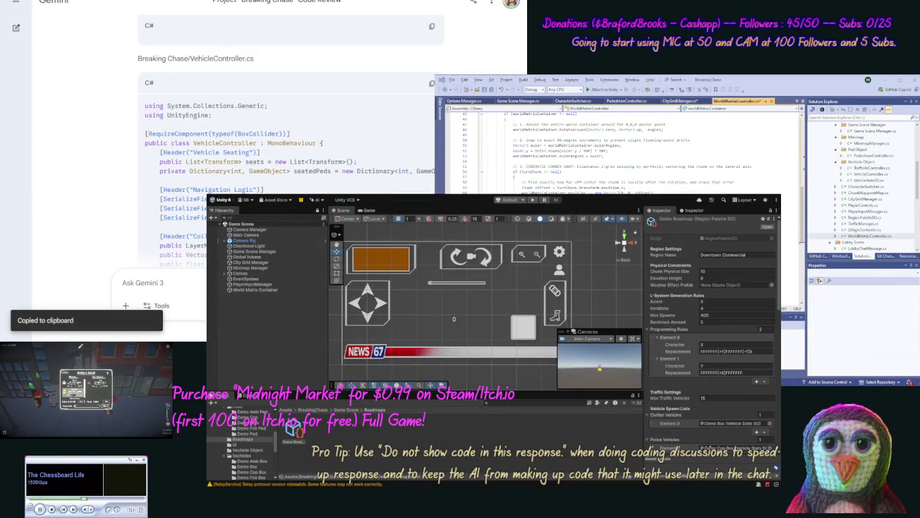
{"action": "double_click", "coordinate": [872, 175]}
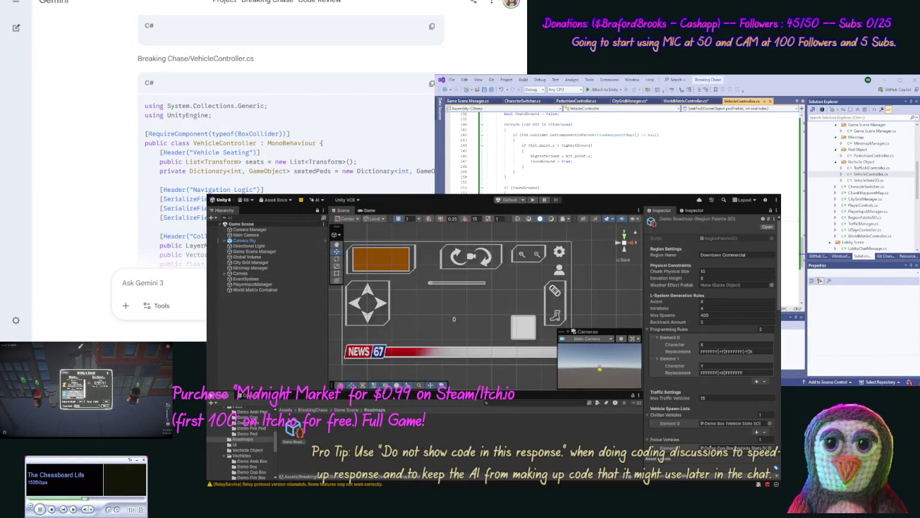
{"action": "key", "text": "ctrl+a"}
{"action": "key", "text": "ctrl+v"}
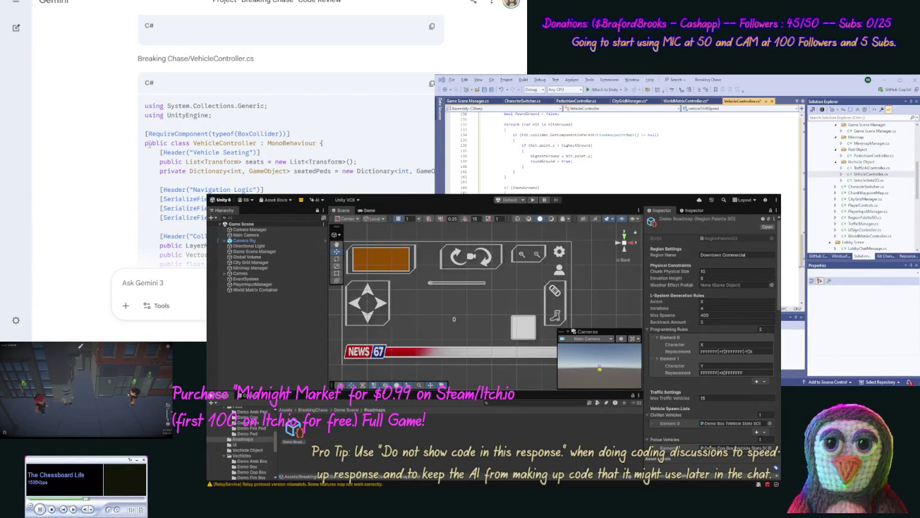
{"action": "scroll", "coordinate": [120, 153], "scroll_direction": "down", "scroll_amount": 10}
{"action": "scroll", "coordinate": [106, 210], "scroll_direction": "down", "scroll_amount": 10}
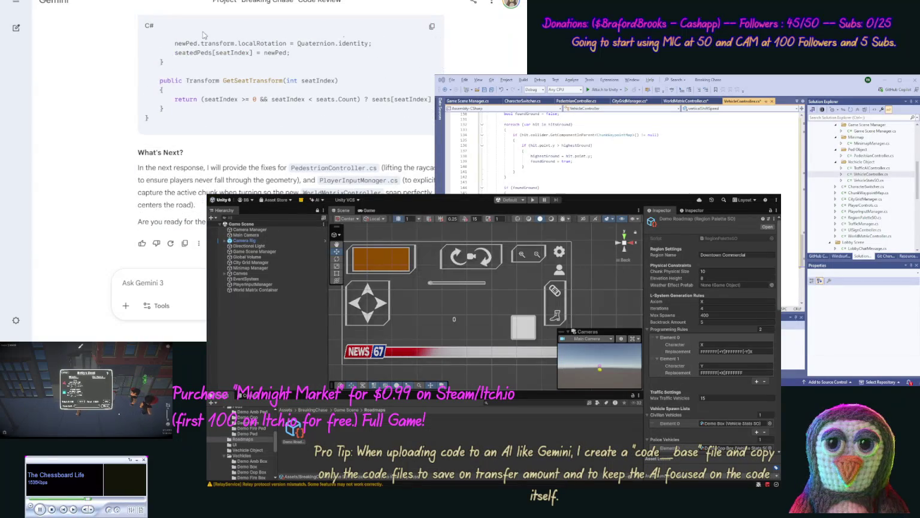
Save VehicleController.cs and send Gemini the prompt 'next files.'
{"action": "left_click", "coordinate": [490, 115]}
{"action": "key", "text": "ctrl+s"}
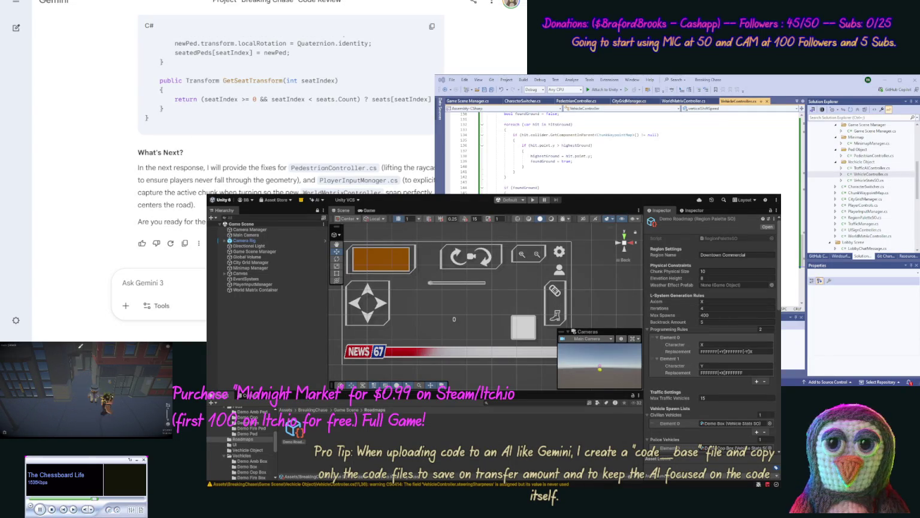
{"action": "type", "text": "next fi"}
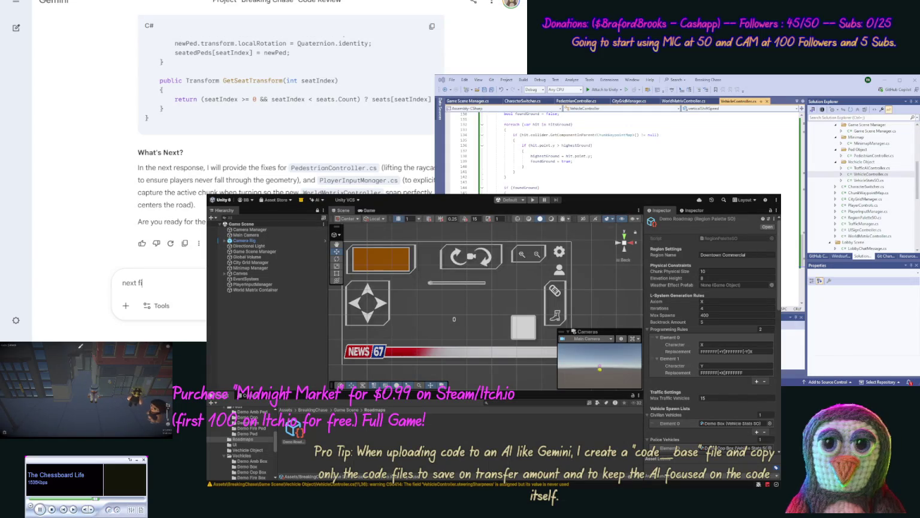
{"action": "type", "text": "les."}
{"action": "key", "text": "Return"}
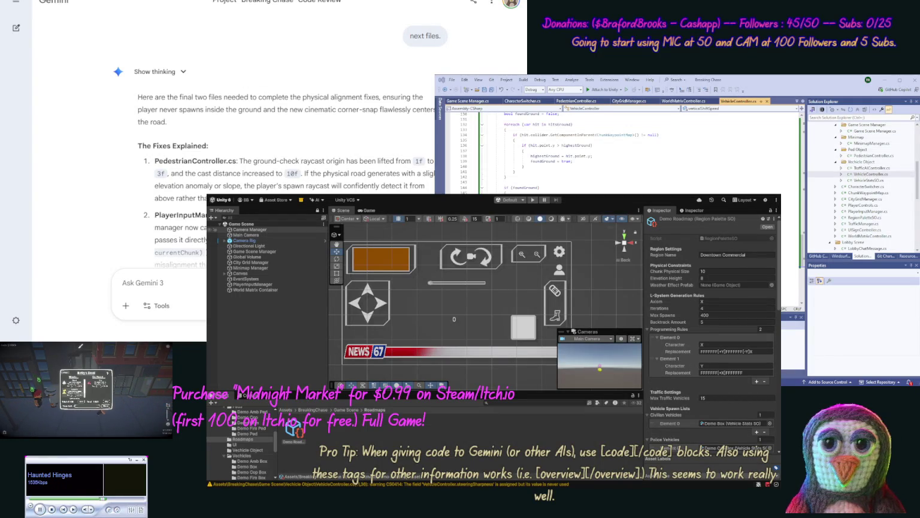
{"action": "left_click", "coordinate": [246, 235]}
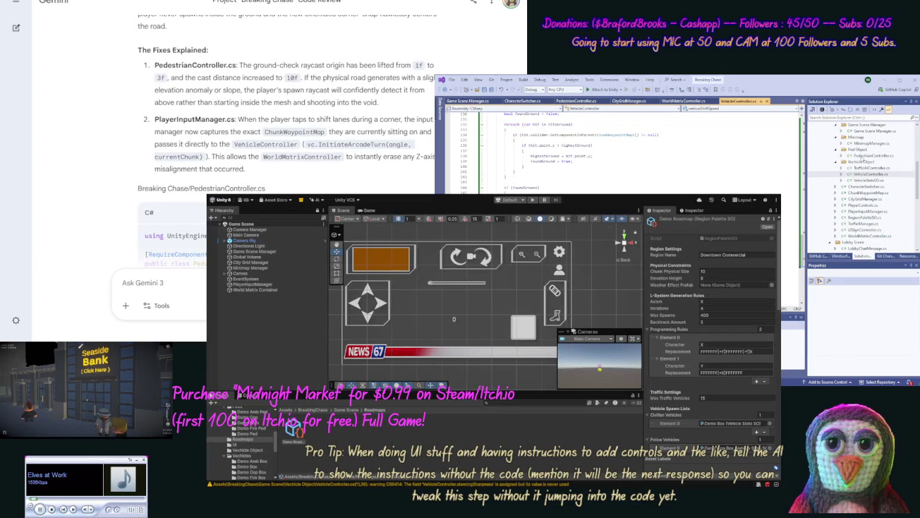
Replace PedestrianController.cs with Gemini's raised-raycast fix and copy the PlayerInputManager.cs code block
{"action": "double_click", "coordinate": [863, 156]}
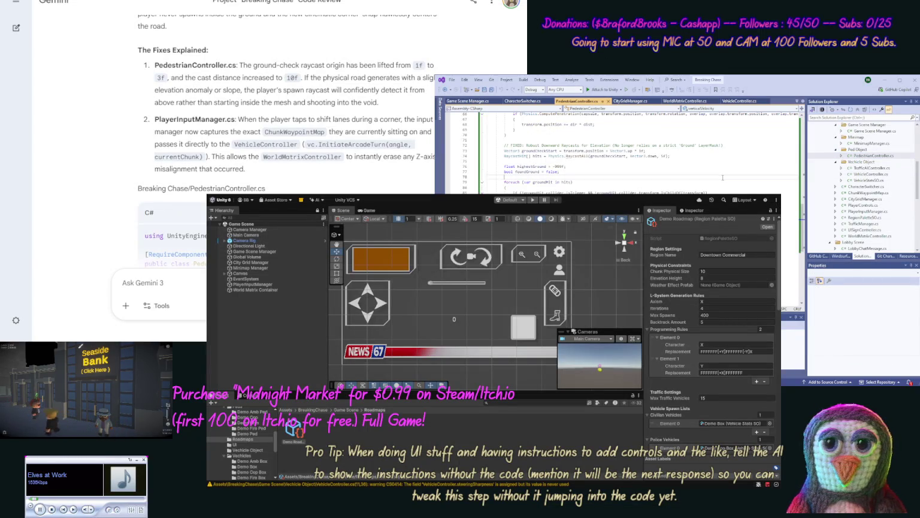
{"action": "key", "text": "ctrl+a"}
{"action": "key", "text": "ctrl+v"}
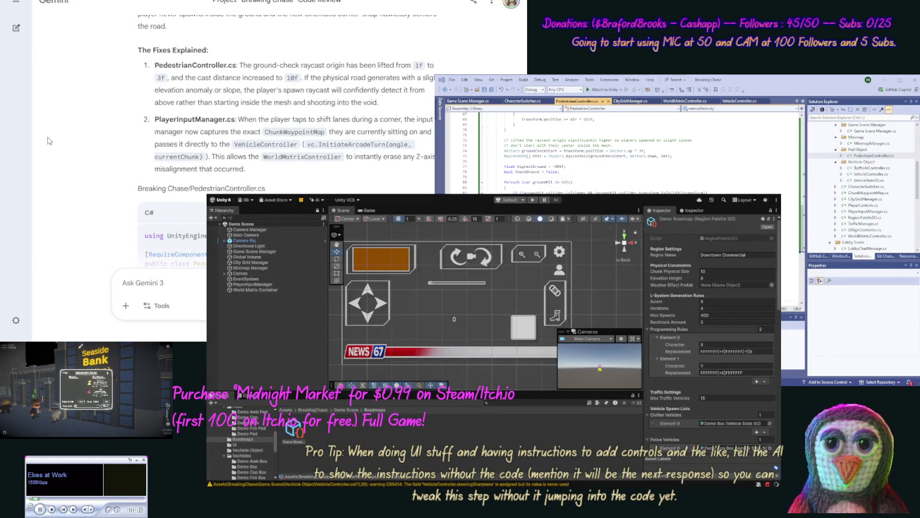
{"action": "scroll", "coordinate": [92, 156], "scroll_direction": "down", "scroll_amount": 10}
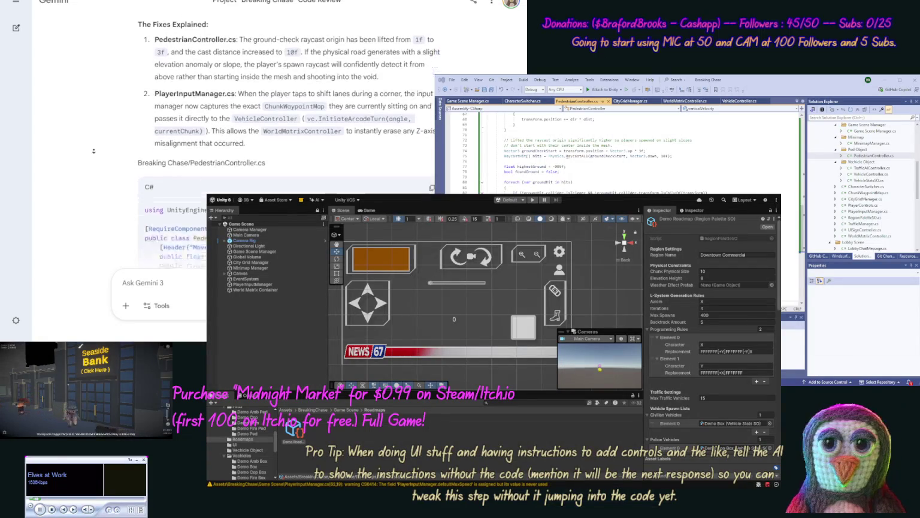
{"action": "scroll", "coordinate": [93, 156], "scroll_direction": "down", "scroll_amount": 15}
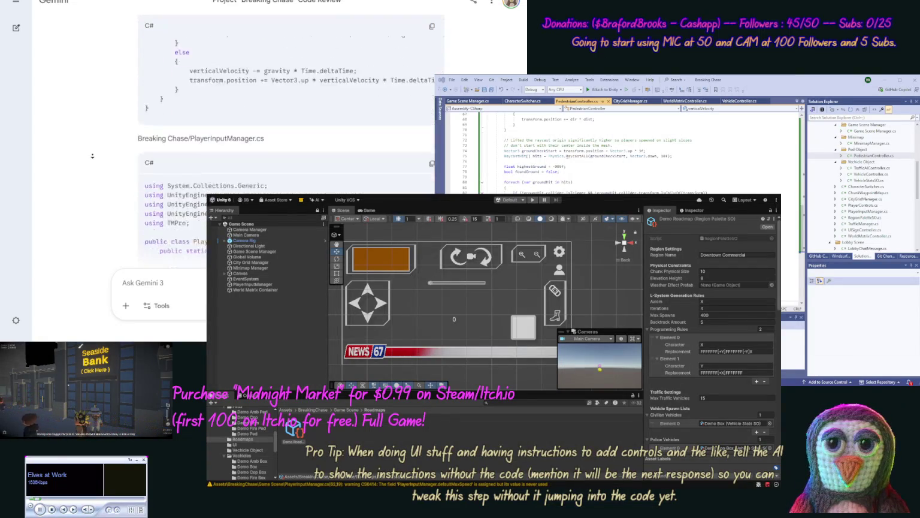
{"action": "left_click", "coordinate": [431, 44]}
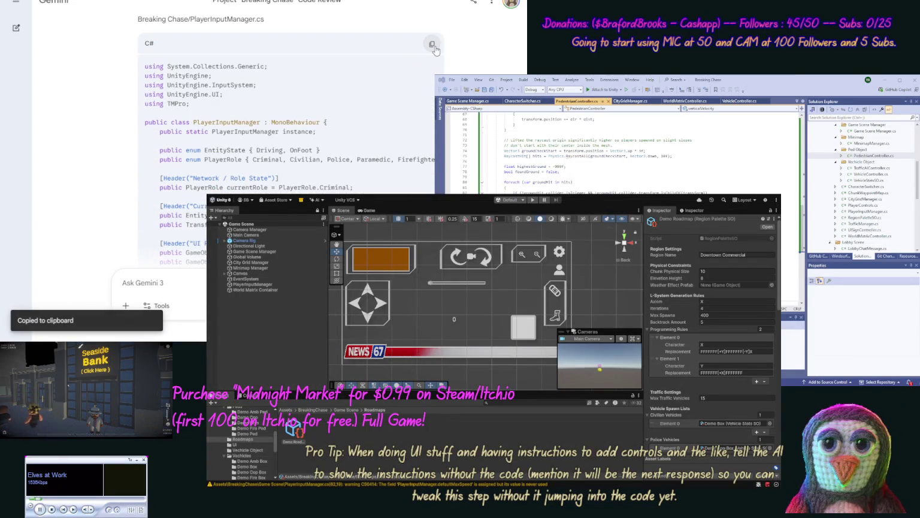
Open PlayerInputManager.cs and move into its UpdateControlUI method code
{"action": "double_click", "coordinate": [845, 212]}
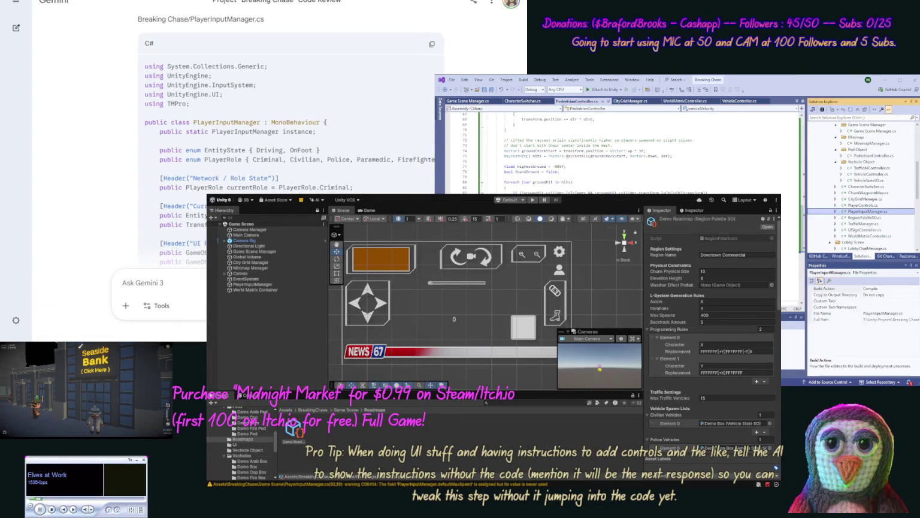
{"action": "left_click", "coordinate": [539, 188]}
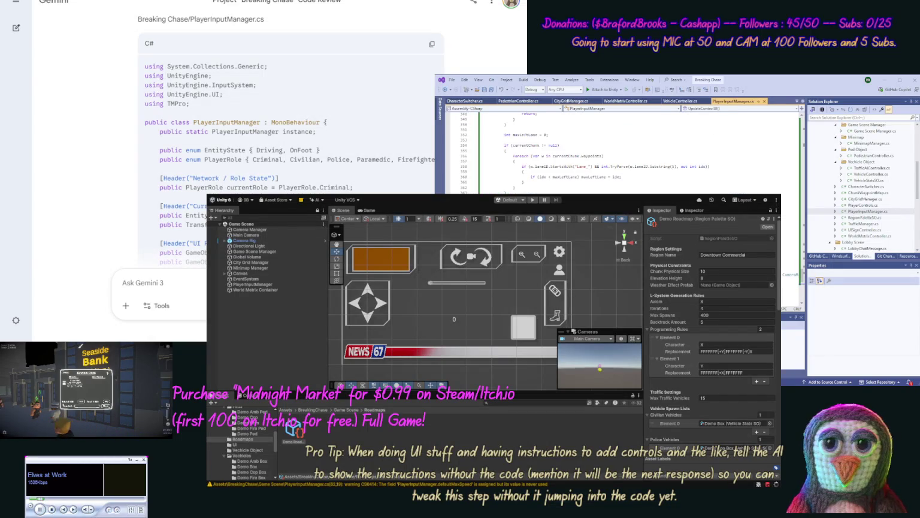
{"action": "scroll", "coordinate": [92, 179], "scroll_direction": "down", "scroll_amount": 8}
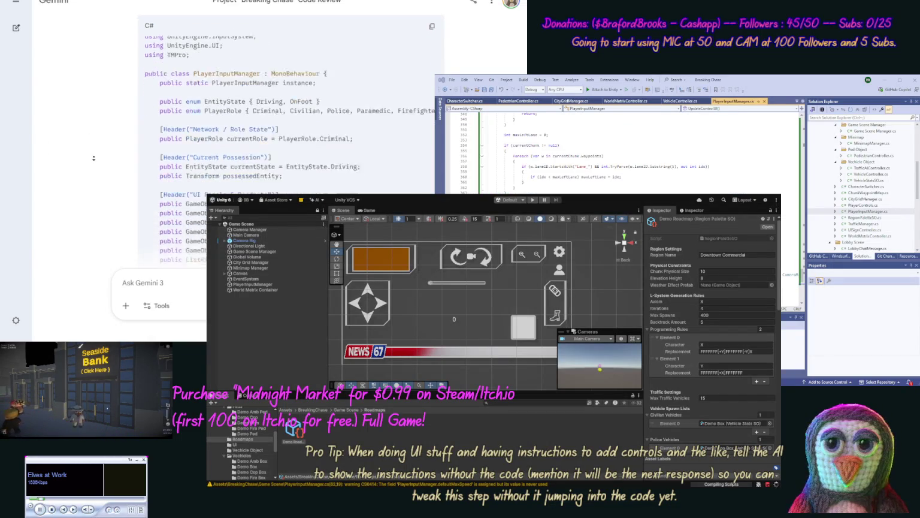
{"action": "scroll", "coordinate": [92, 179], "scroll_direction": "down", "scroll_amount": 10}
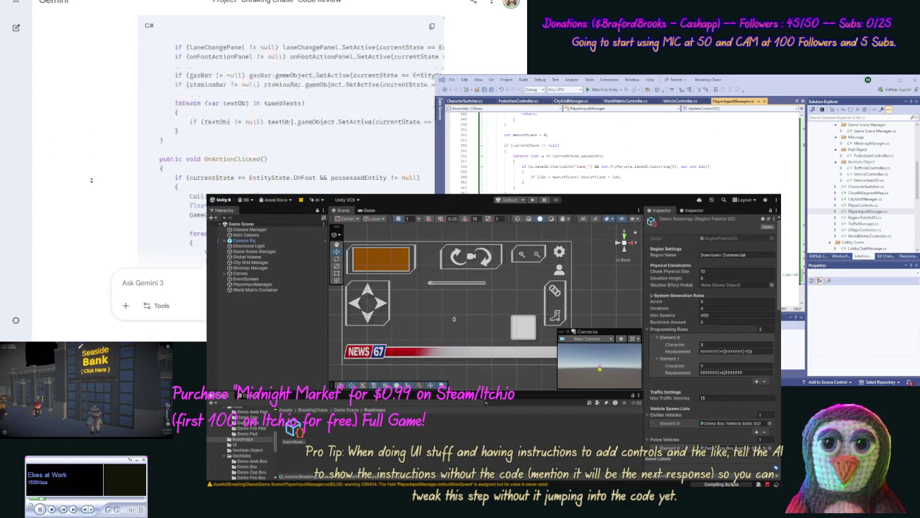
{"action": "scroll", "coordinate": [92, 180], "scroll_direction": "down", "scroll_amount": 10}
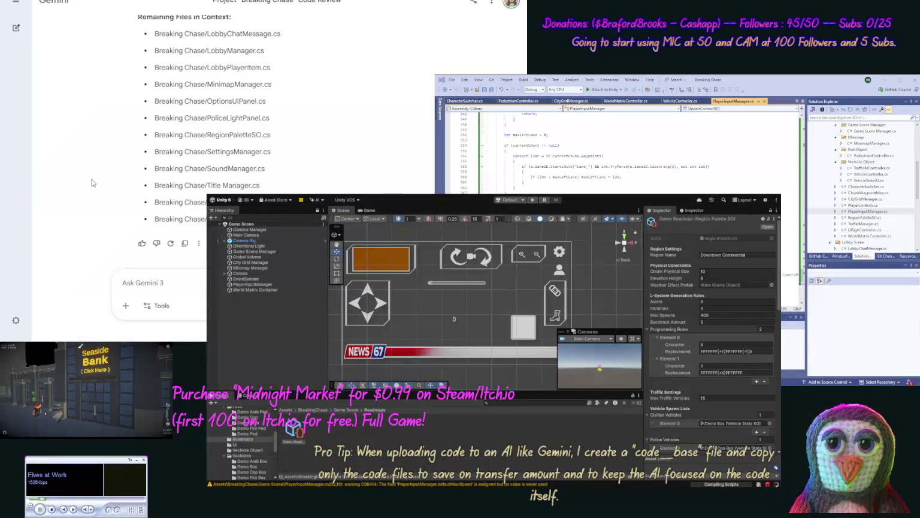
{"action": "scroll", "coordinate": [91, 180], "scroll_direction": "up", "scroll_amount": 3}
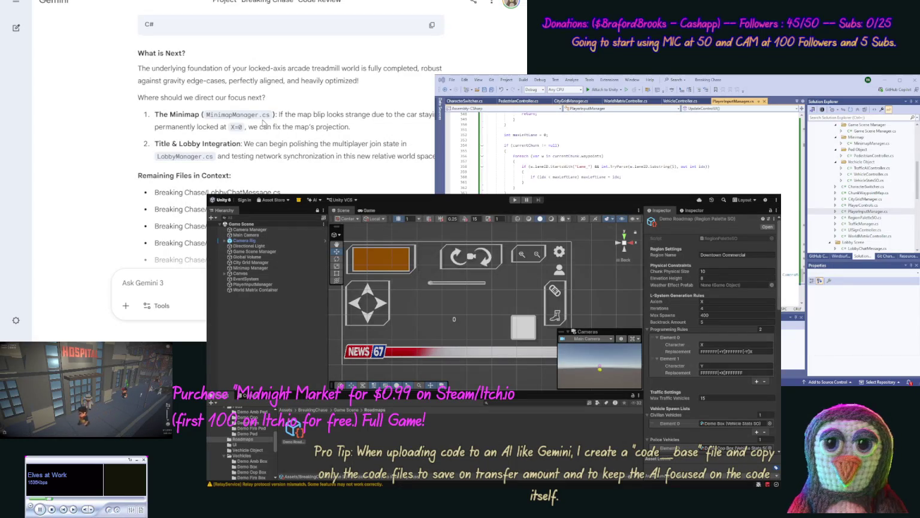
{"action": "left_click_drag", "start_coordinate": [200, 114], "coordinate": [149, 114]}
{"action": "left_click", "coordinate": [164, 114]}
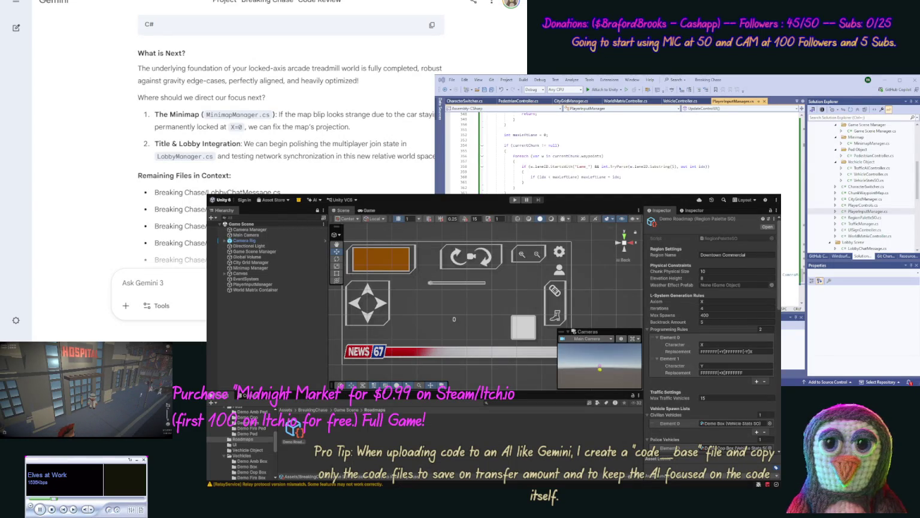
{"action": "scroll", "coordinate": [288, 150], "scroll_direction": "down", "scroll_amount": 3}
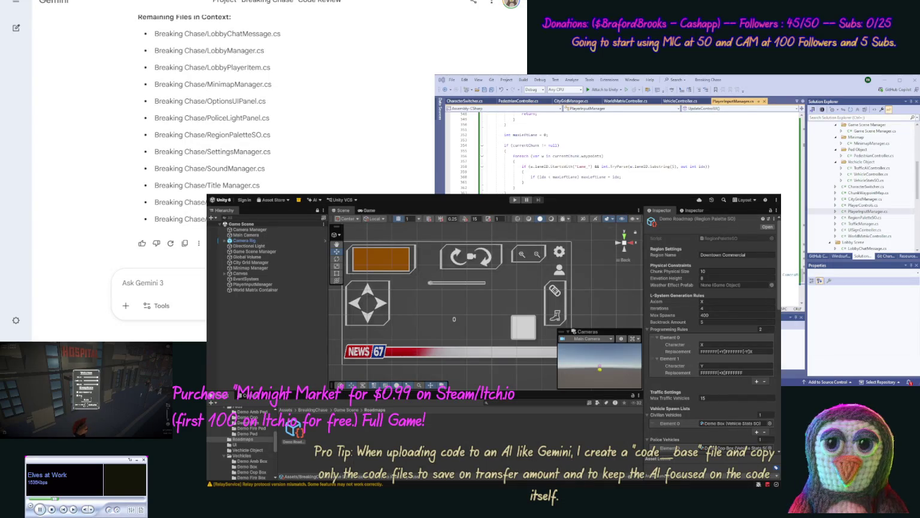
Draft the Gemini prompt 'ok next files, and for our m…' about realtime node behaviour
{"action": "type", "text": "ok next files, and fo"}
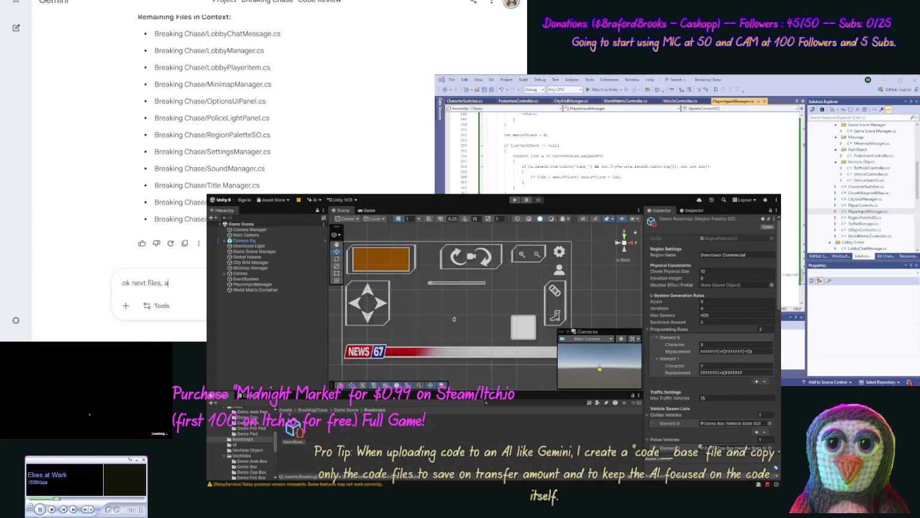
{"action": "type", "text": "r our m"}
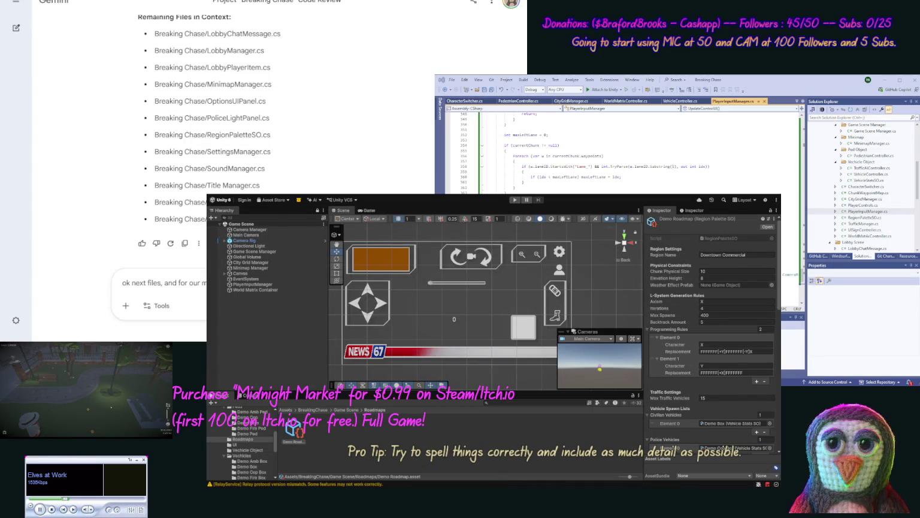
{"action": "type", "text": "realtime when noe"}
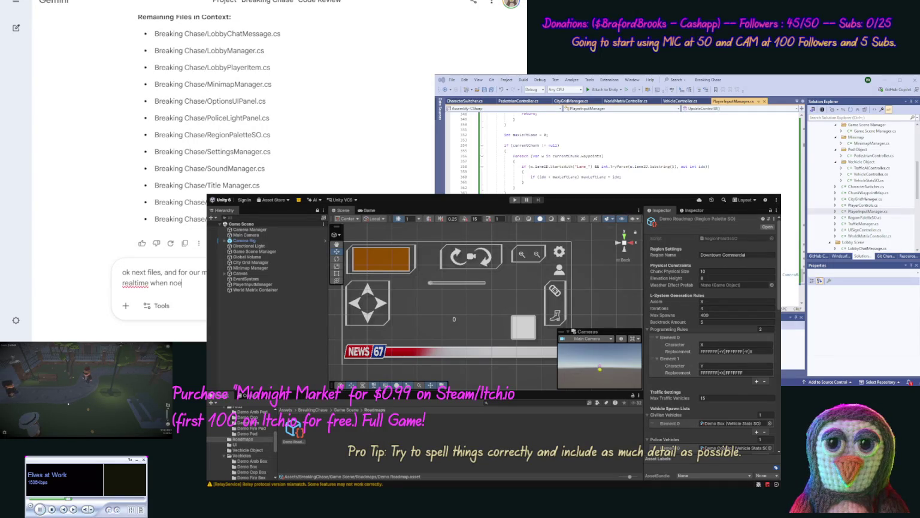
{"action": "key", "text": "BackSpace"}
{"action": "type", "text": "no"}
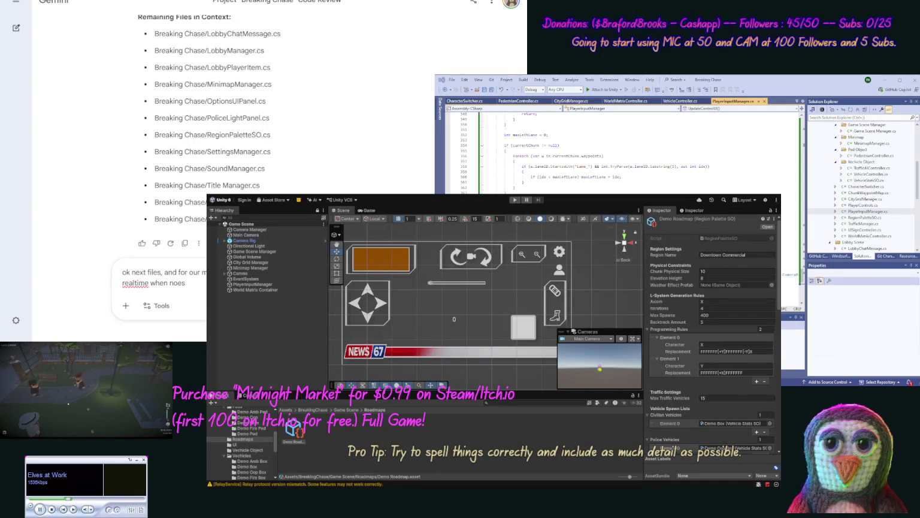
{"action": "type", "text": "des are"}
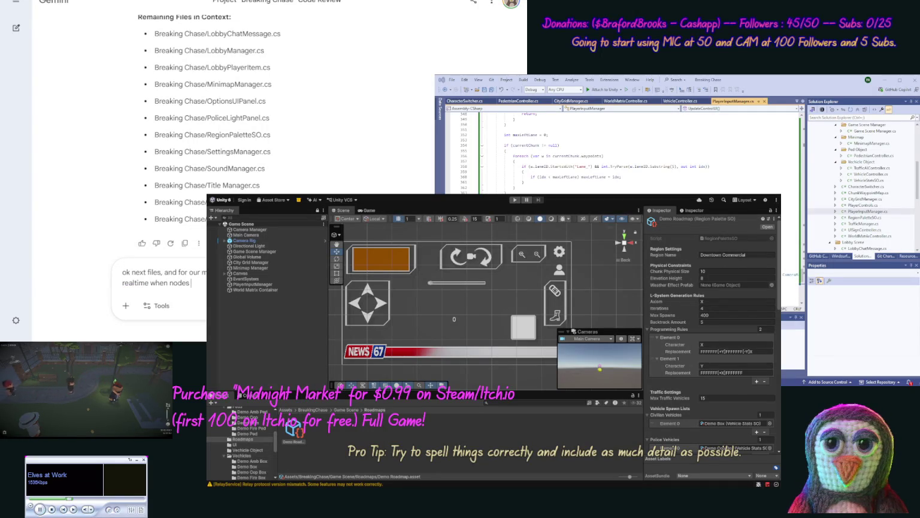
{"action": "type", "text": " lo"}
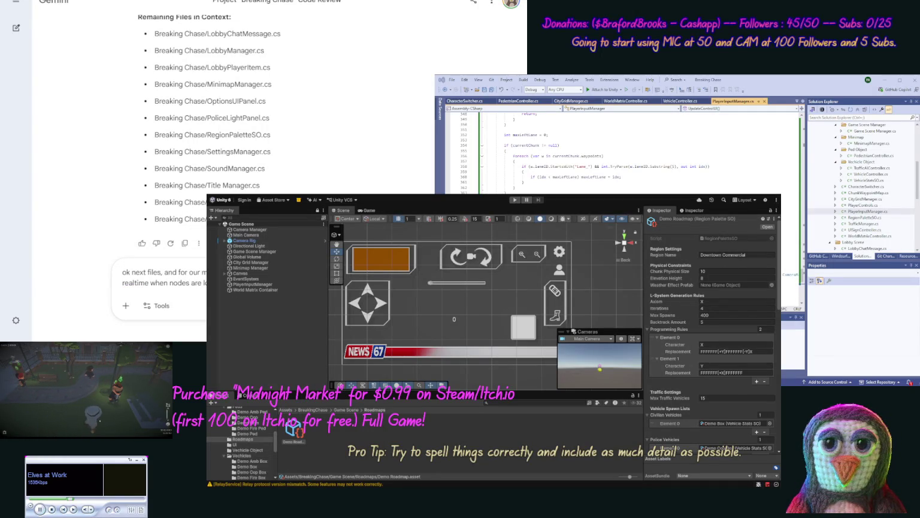